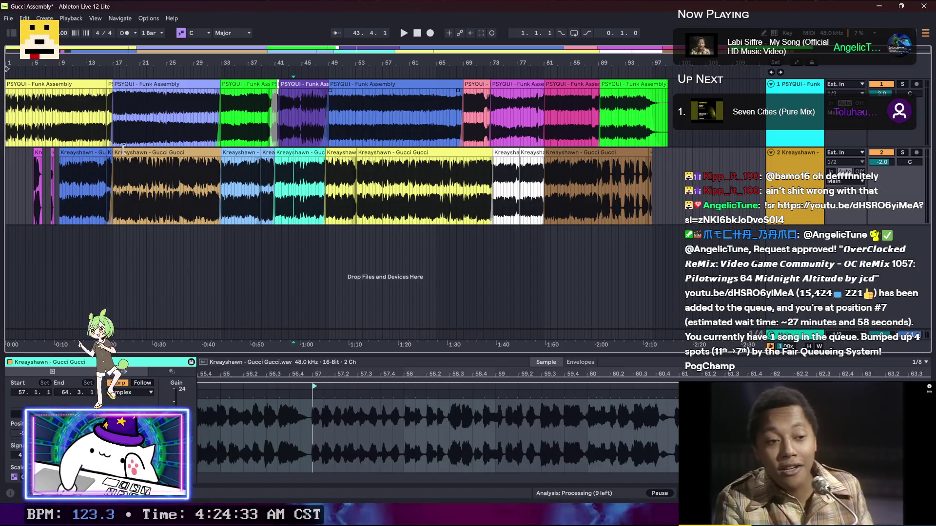
Step: Create a new Resolve project named 'Gucci Assemply Mashup' from the Project Manager
key(alt+Tab)
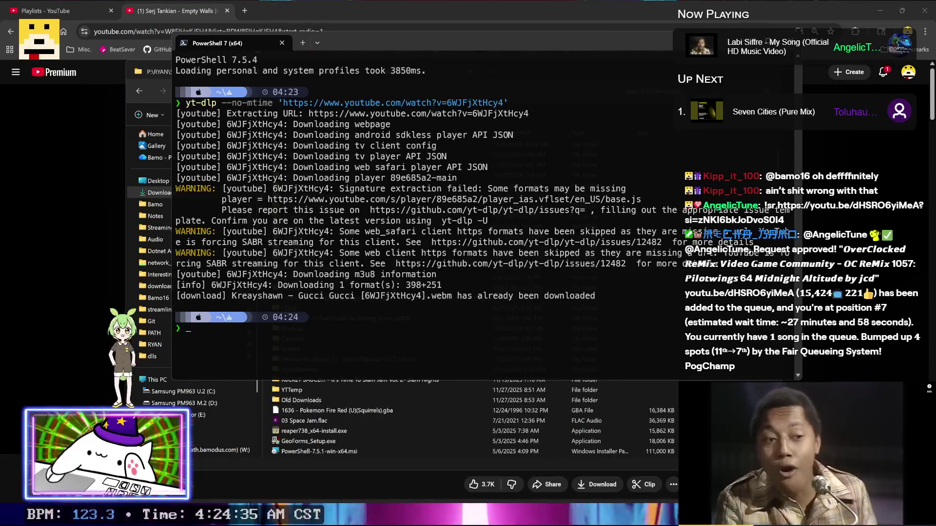
key(alt+Tab)
double_click(311, 203)
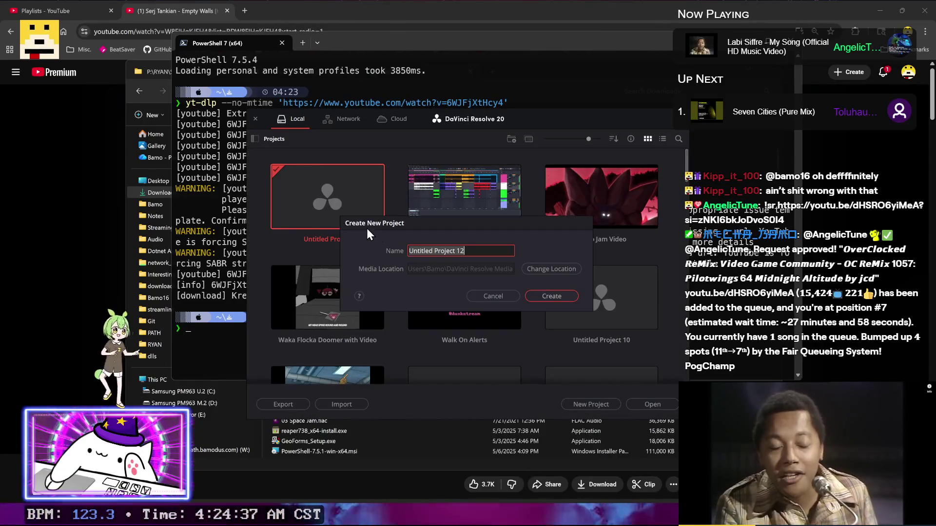
click(486, 250)
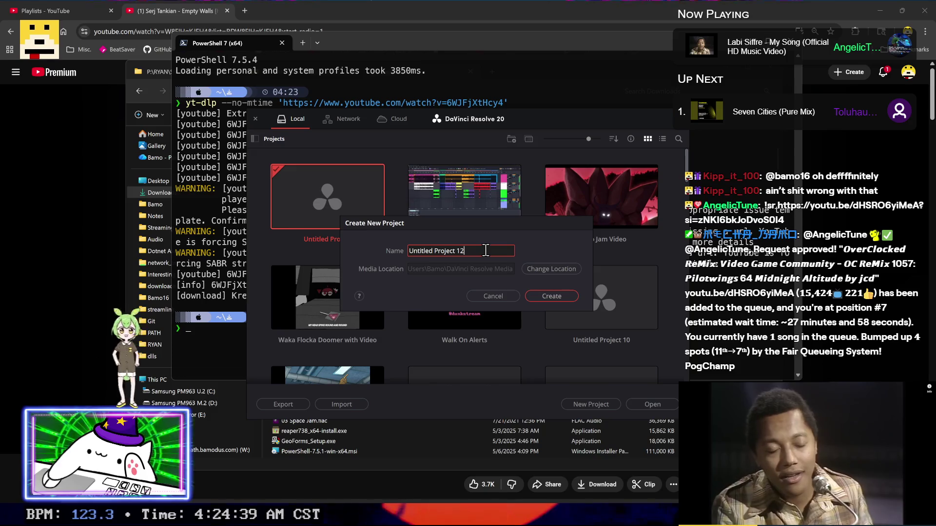
key(ctrl+a)
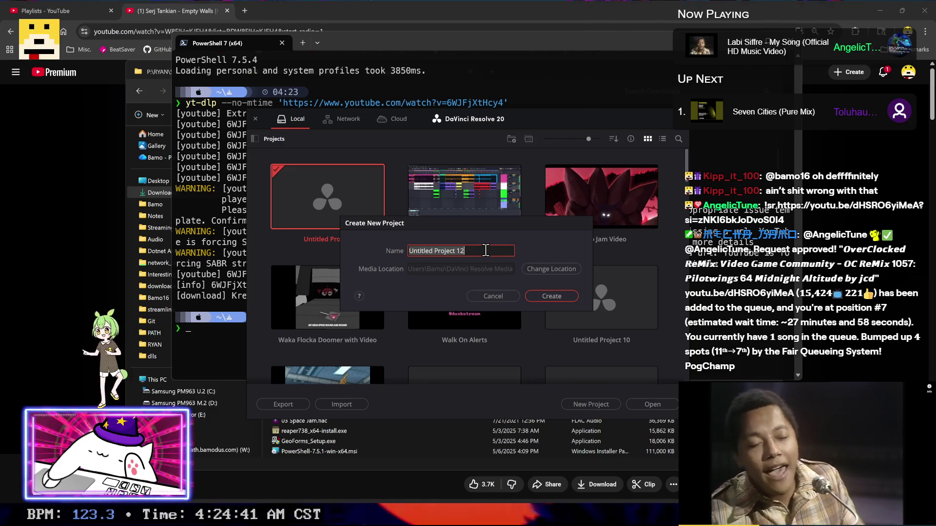
click(486, 250)
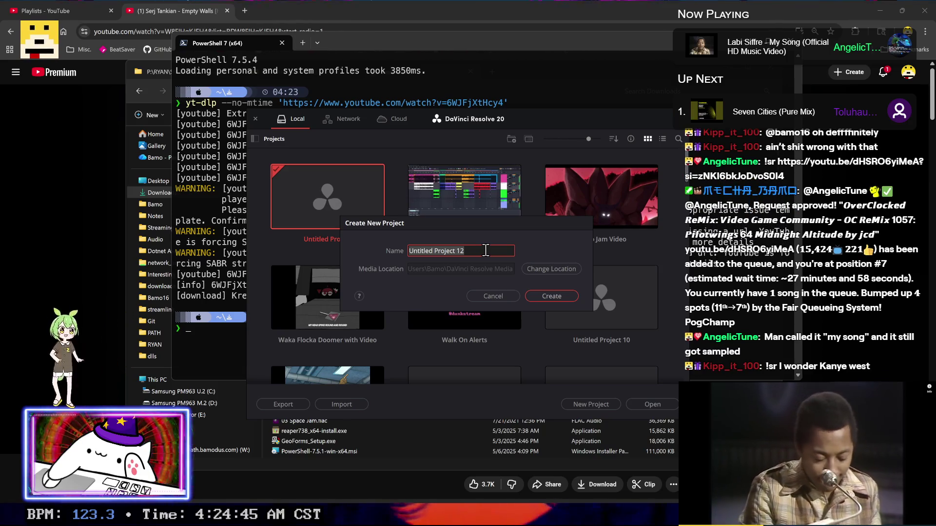
text(Gucci)
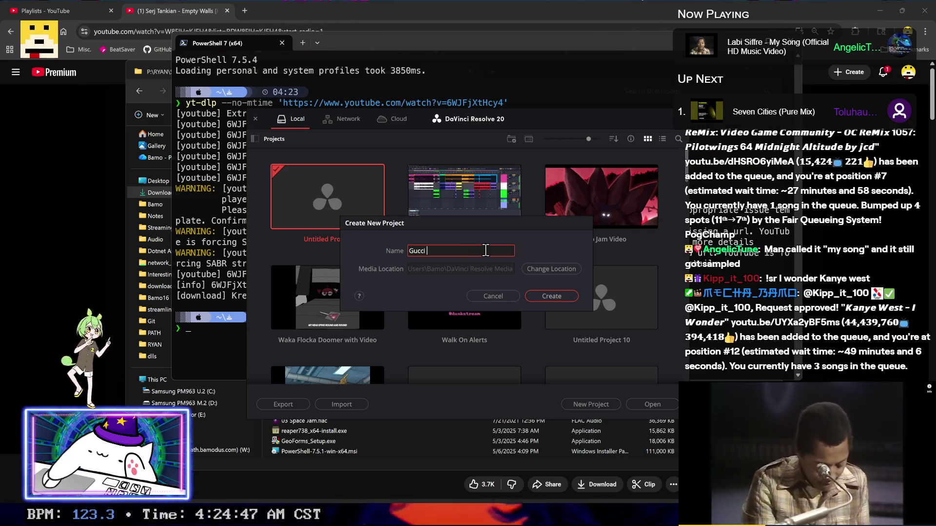
text( Assemp)
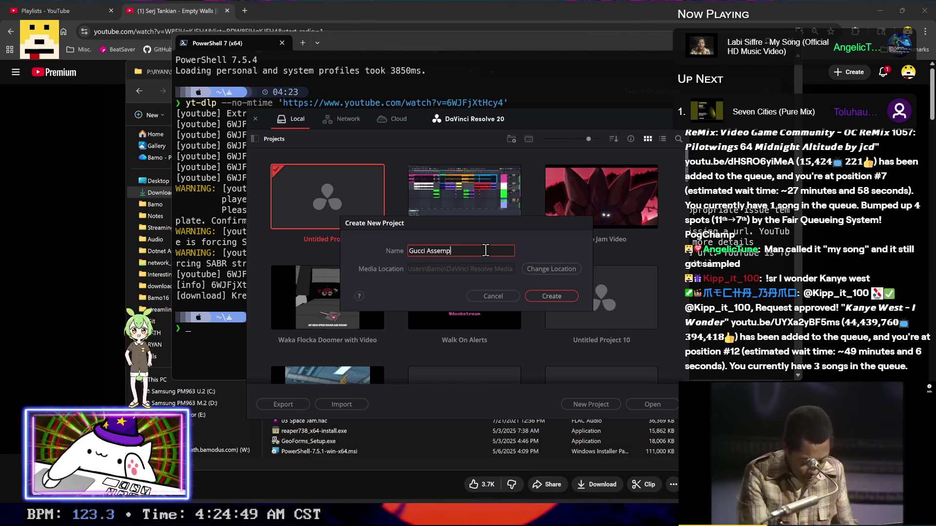
text(ashup Vid)
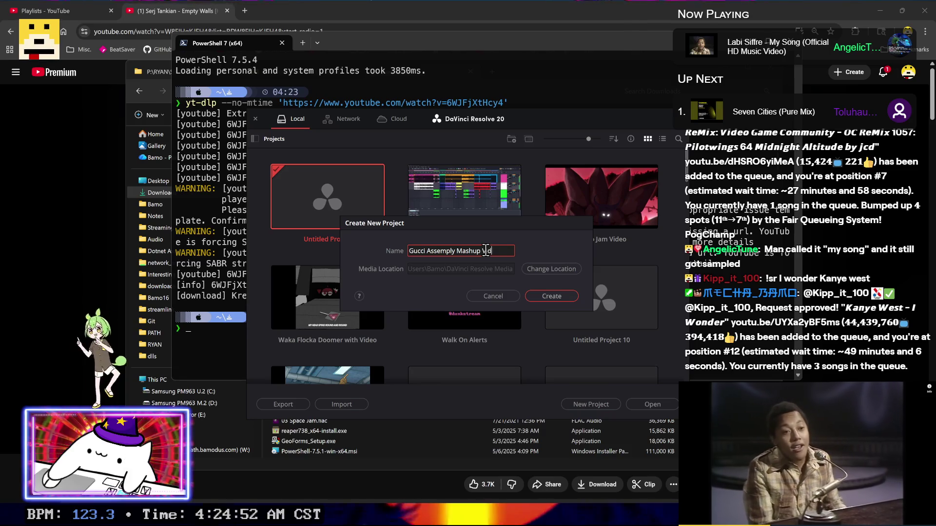
key(Return)
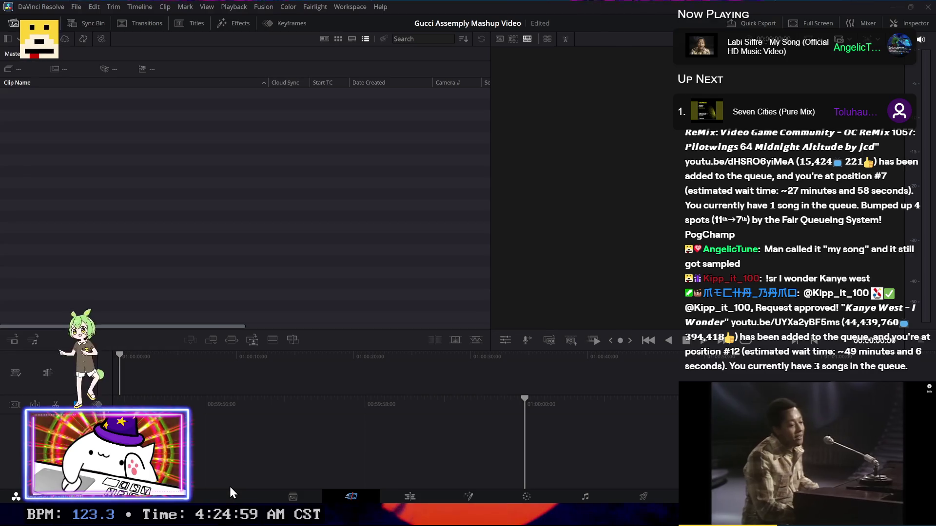
Step: Sort the Downloads folder by Date modified, newest first, and bring PowerShell back
key(alt+Tab)
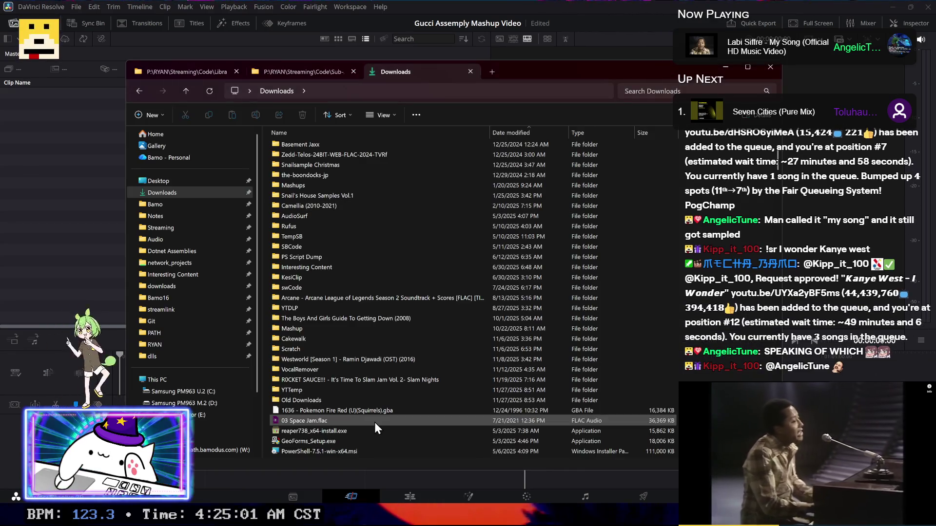
click(510, 132)
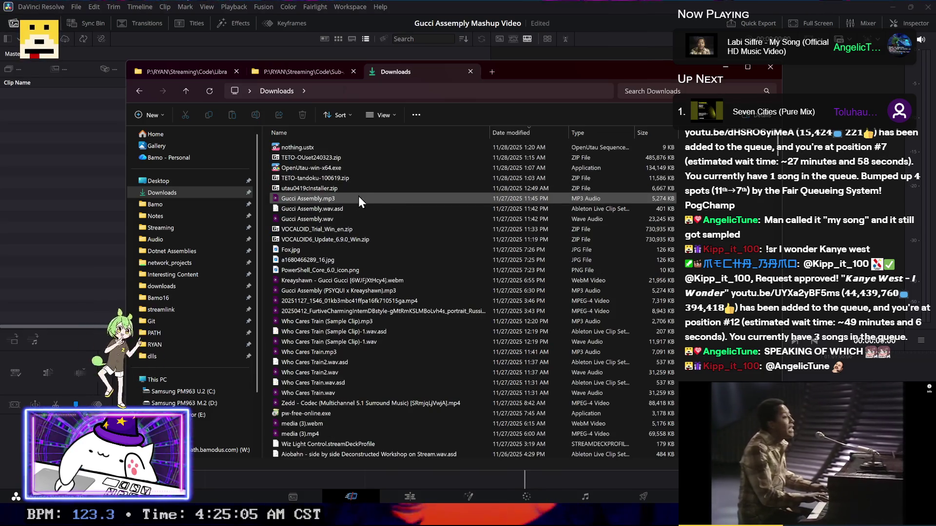
key(alt+Tab)
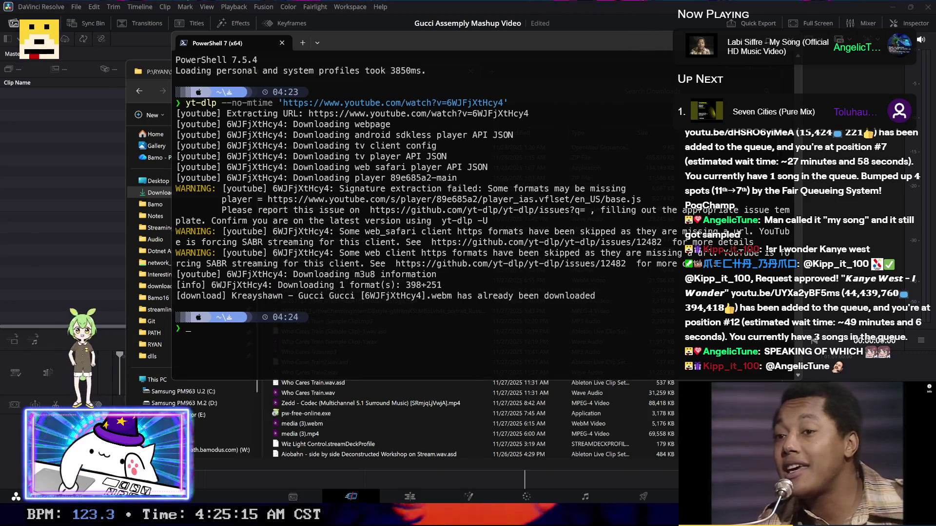
Step: Start a Rename-Item command on the Kreayshawn - Gucci Gucci webm, pasting its path as the new name
text(Ren)
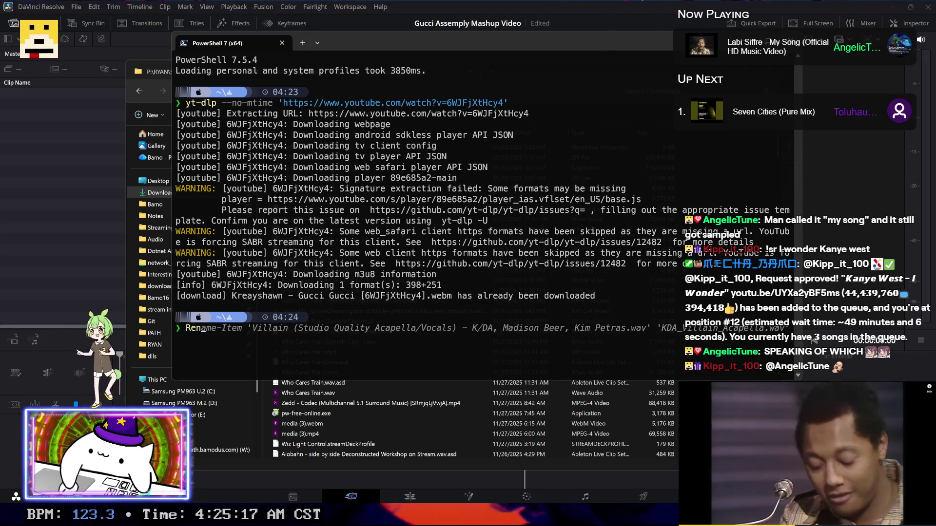
text(ame-I)
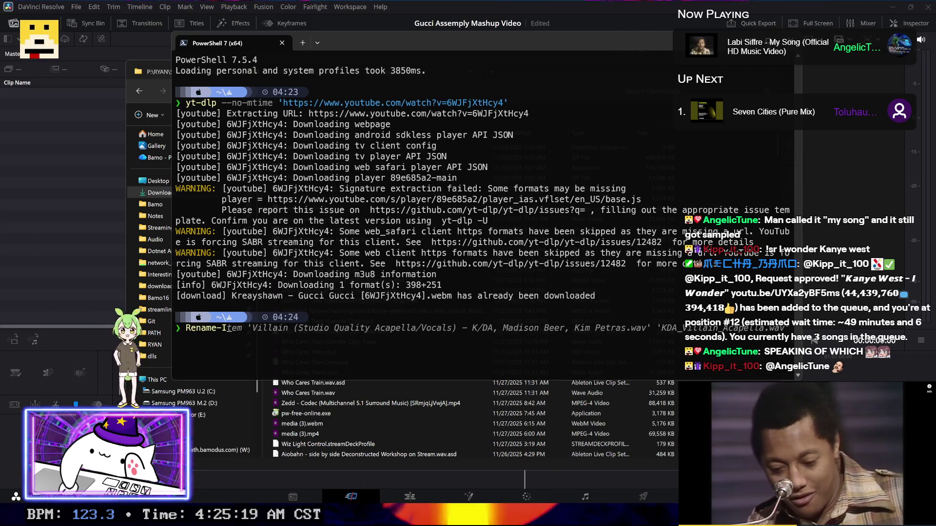
text(tem .\)
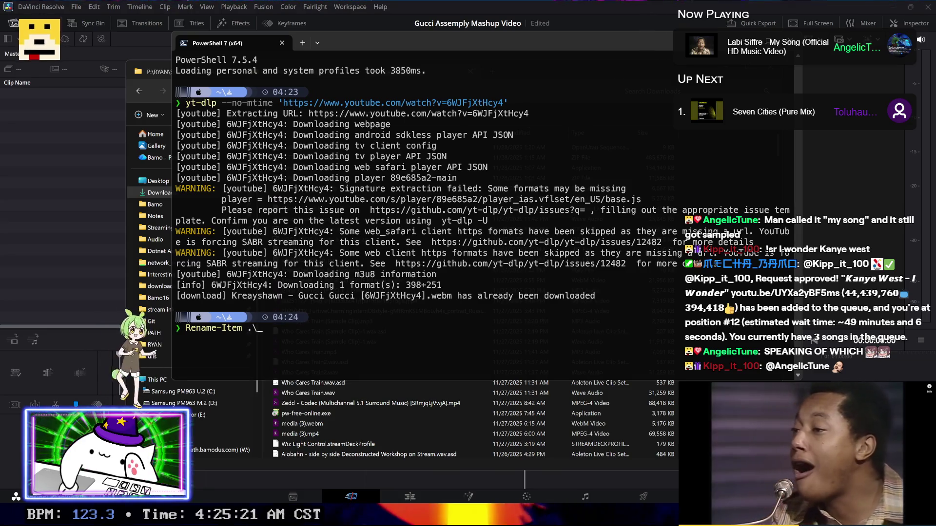
text(k)
key(Tab)
key(Tab)
key(Tab)
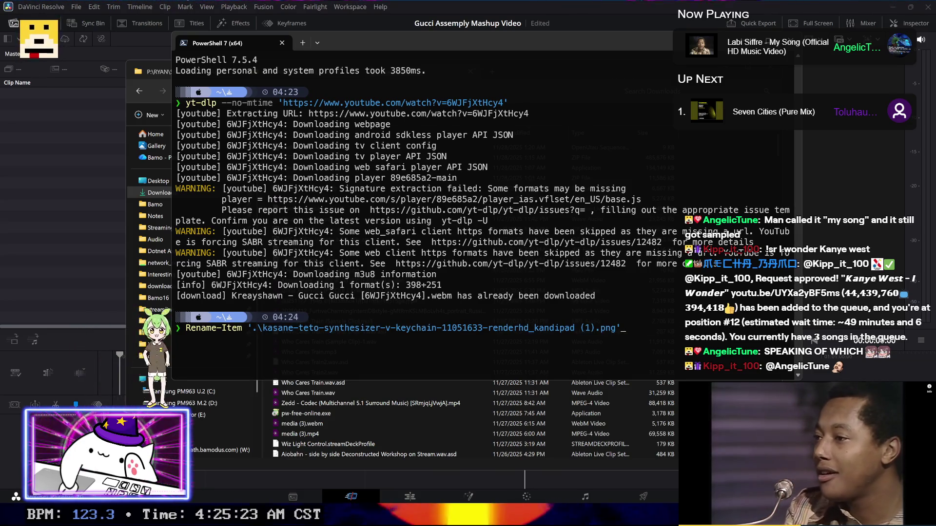
key(Tab)
key(Tab)
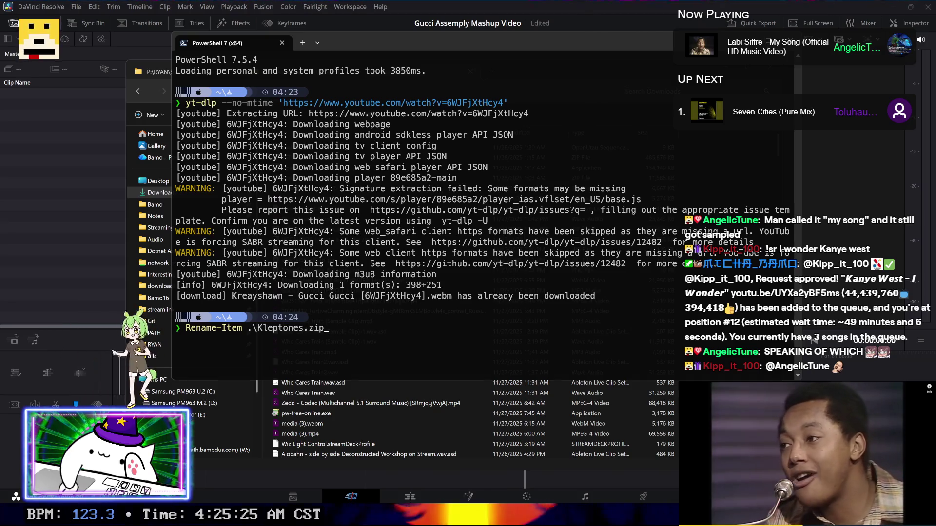
key(Tab)
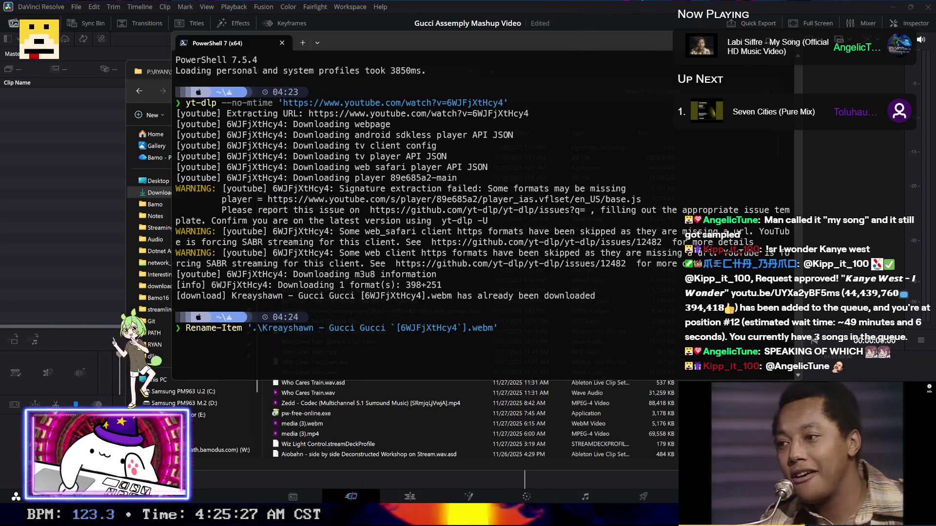
key(ctrl+shift+Left)
key(ctrl+shift+Left)
key(ctrl+shift+Left)
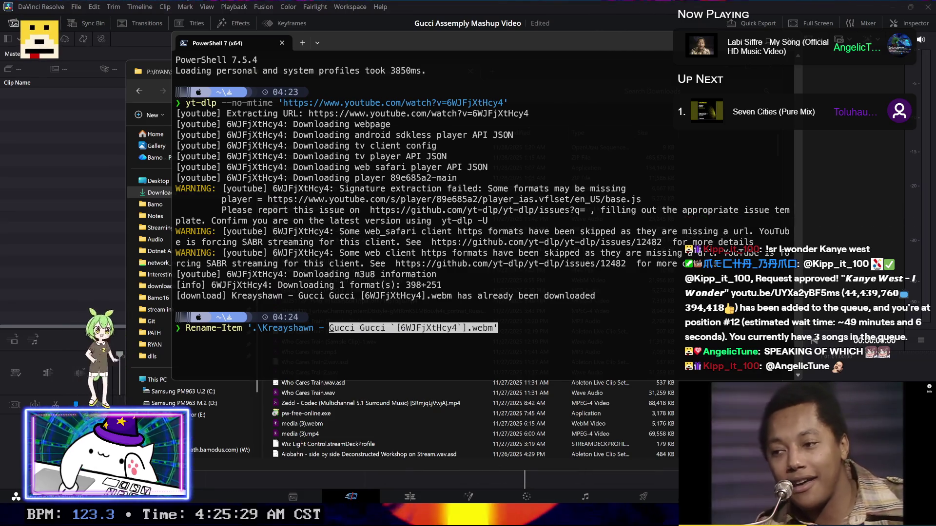
key(End)
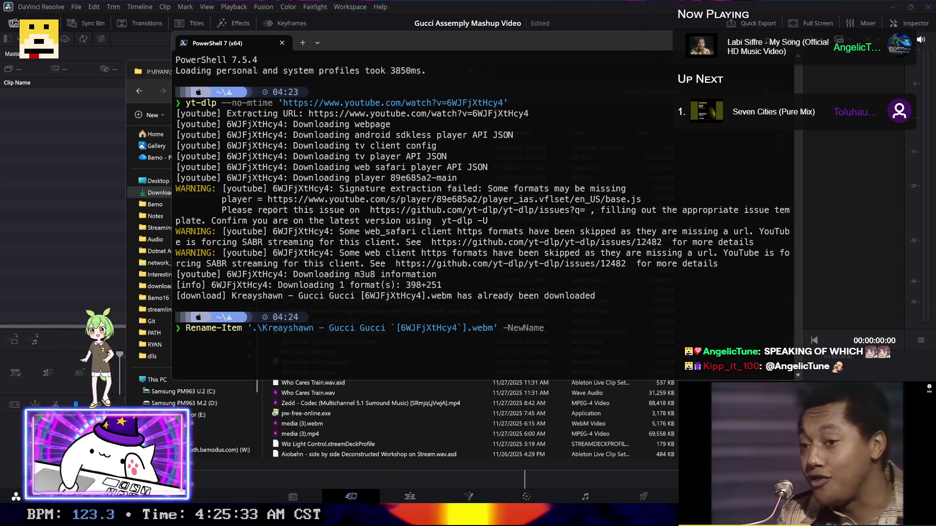
drag(249, 328, 488, 332)
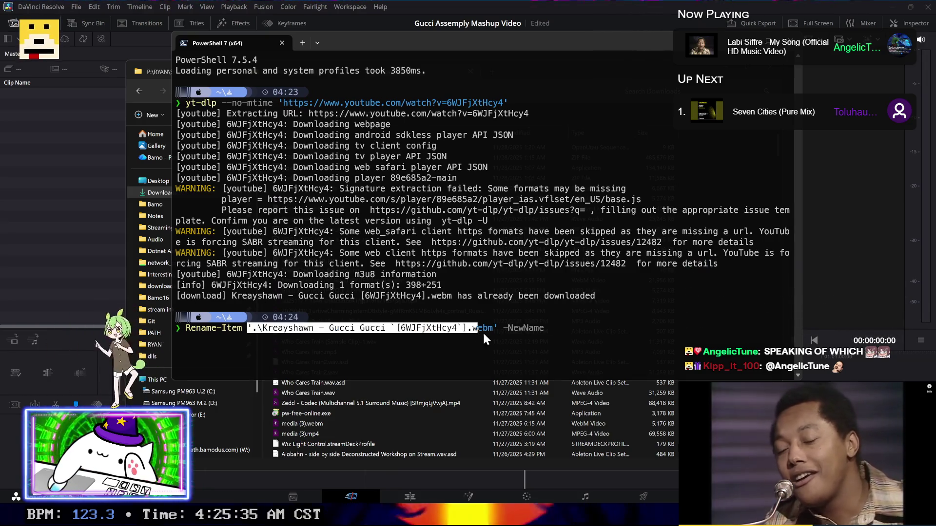
key(ctrl+c)
key(ctrl+v)
key(ctrl+Home)
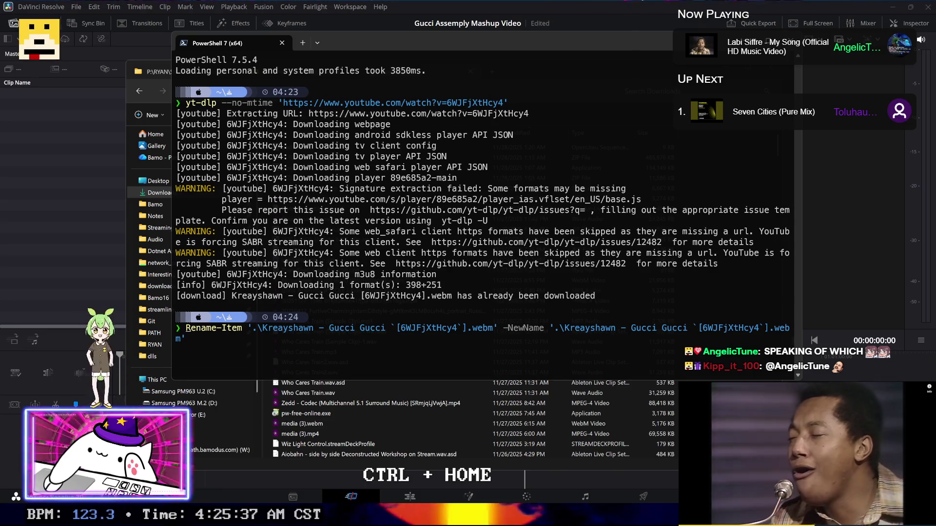
key(ctrl+Left)
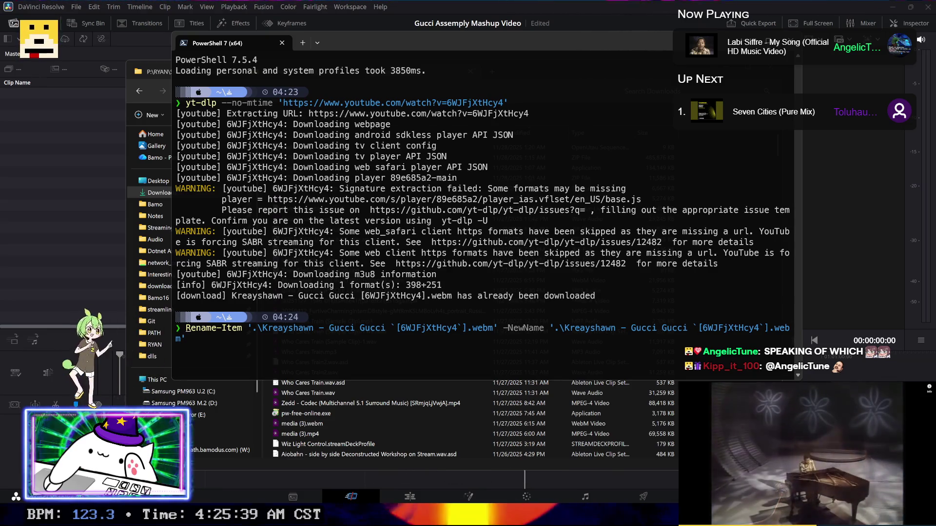
key(ctrl+Left)
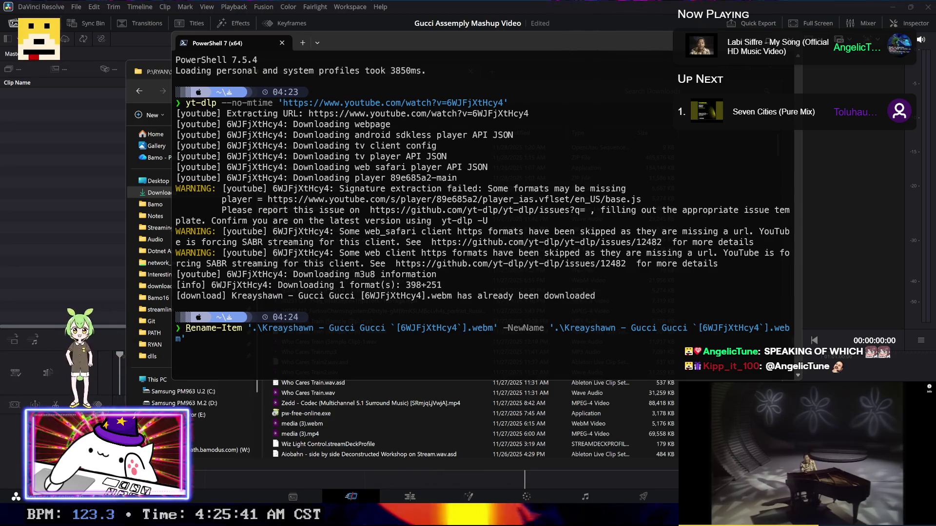
key(ctrl+Left)
key(ctrl+Left)
key(ctrl+Left)
key(ctrl+Left)
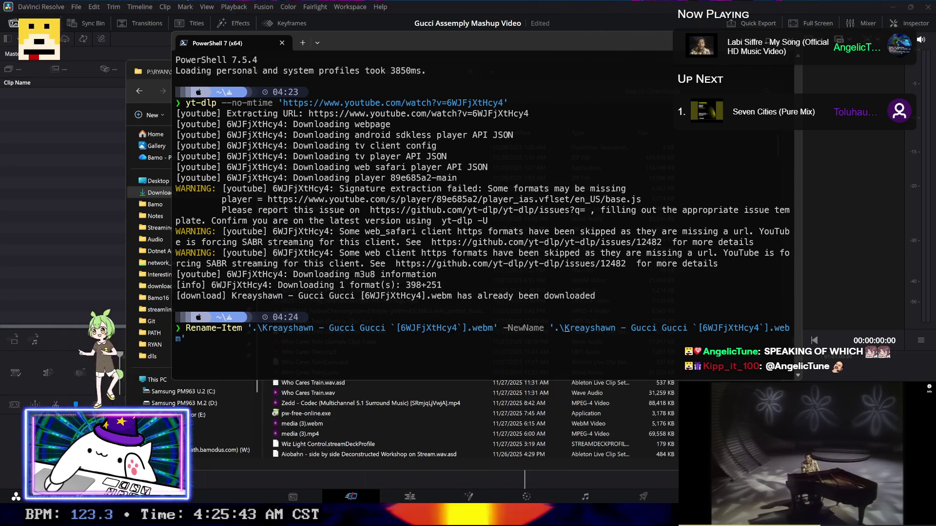
Step: Rework the new-name path to start with .\ and try tab completions for it
text(.\_.)
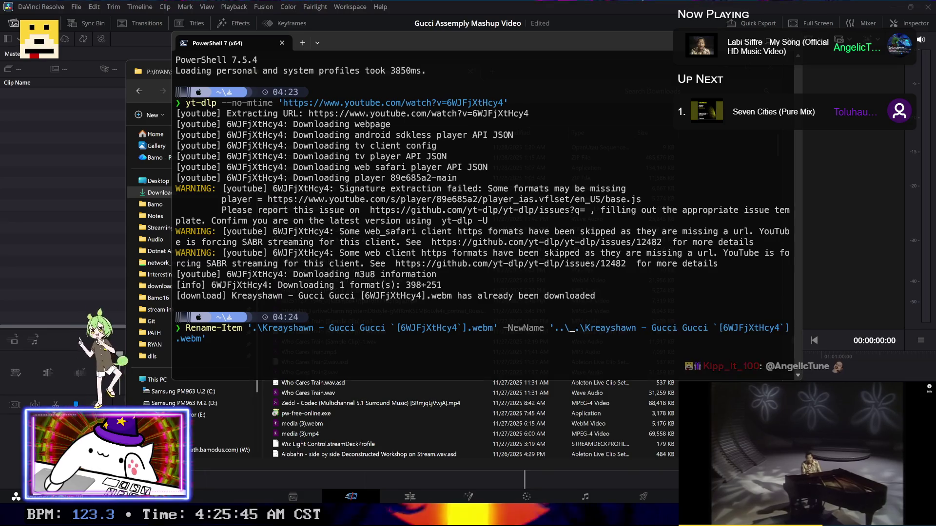
text(do)
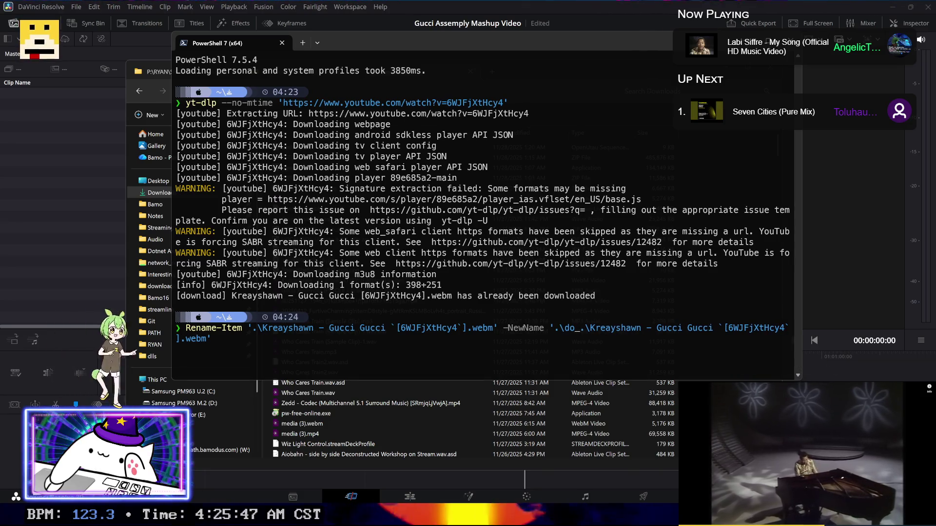
key(ctrl+shift+Right)
key(ctrl+shift+Right)
key(ctrl+shift+Right)
key(ctrl+shift+Right)
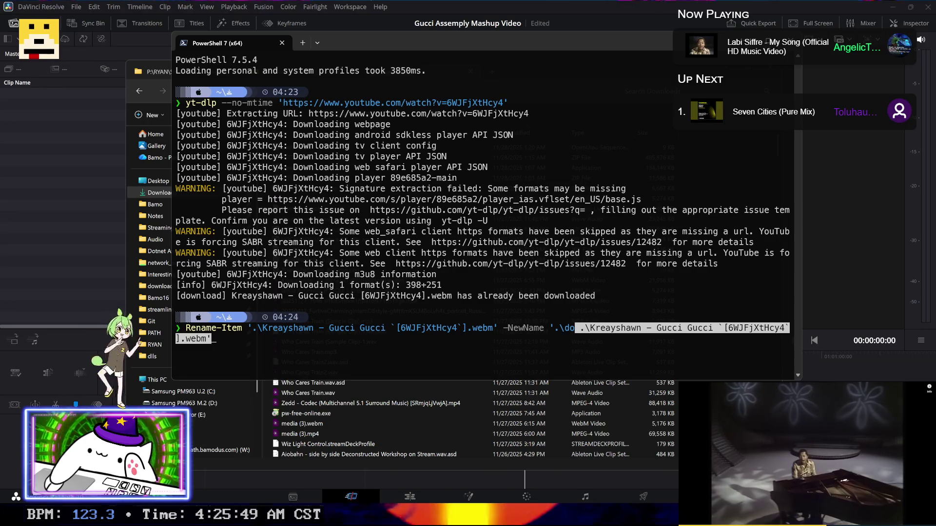
key(ctrl+x)
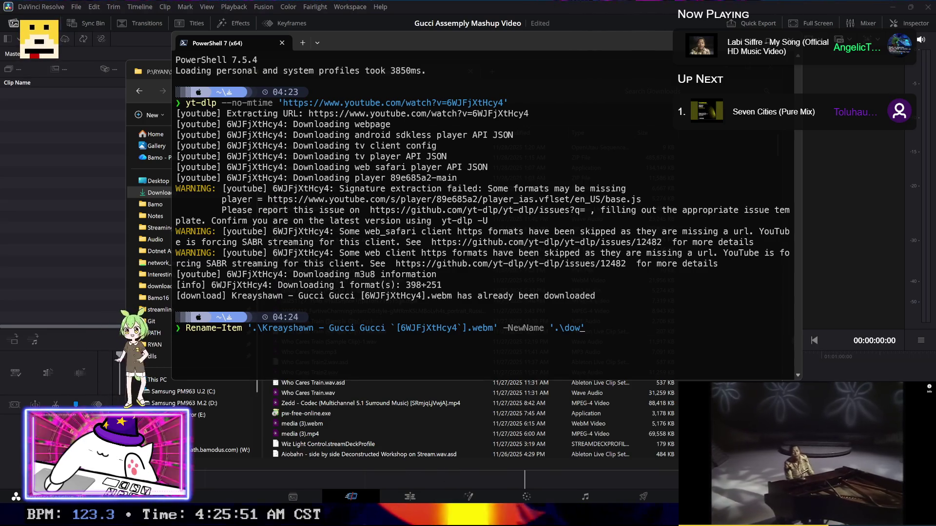
text(.\)
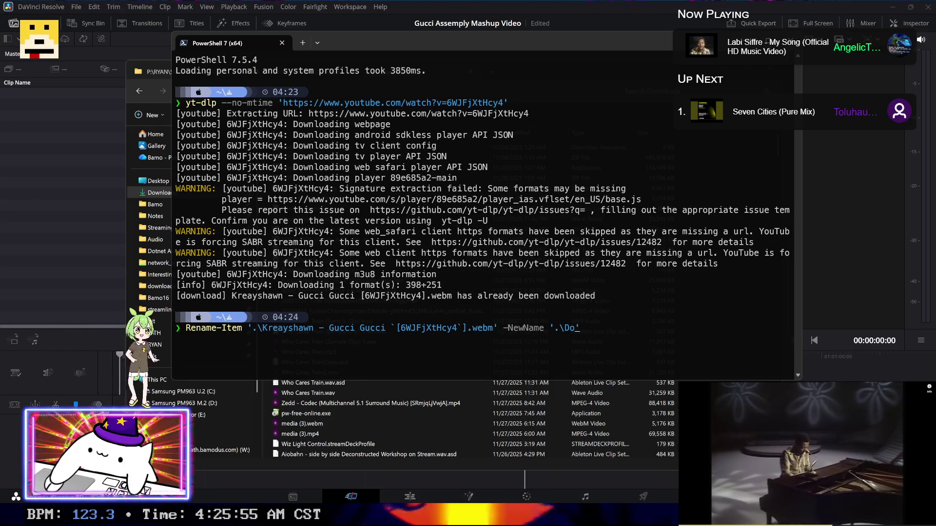
key(ctrl+shift+Left)
key(Delete)
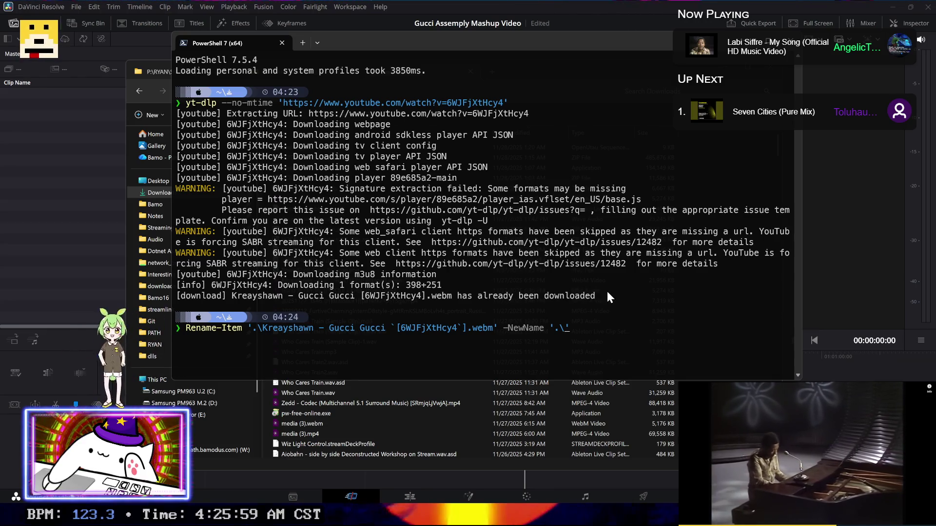
text(.\)
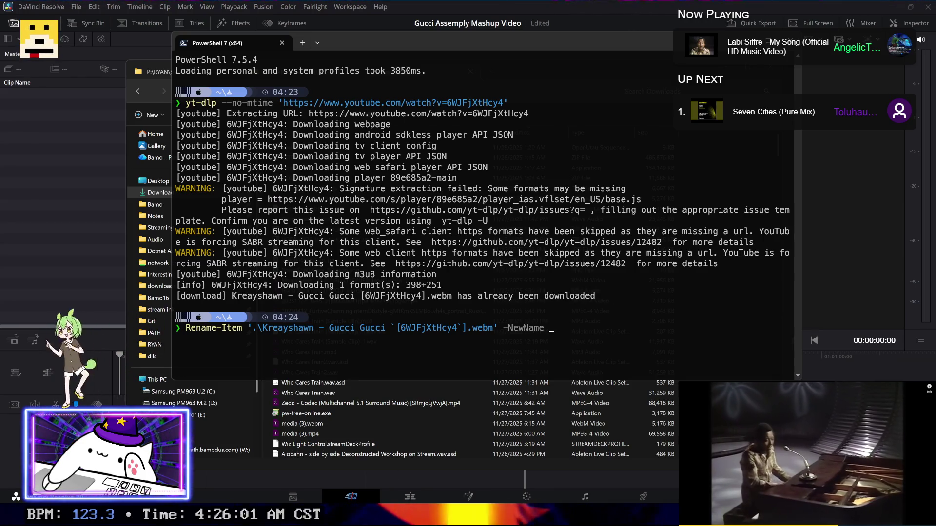
key(ctrl+space)
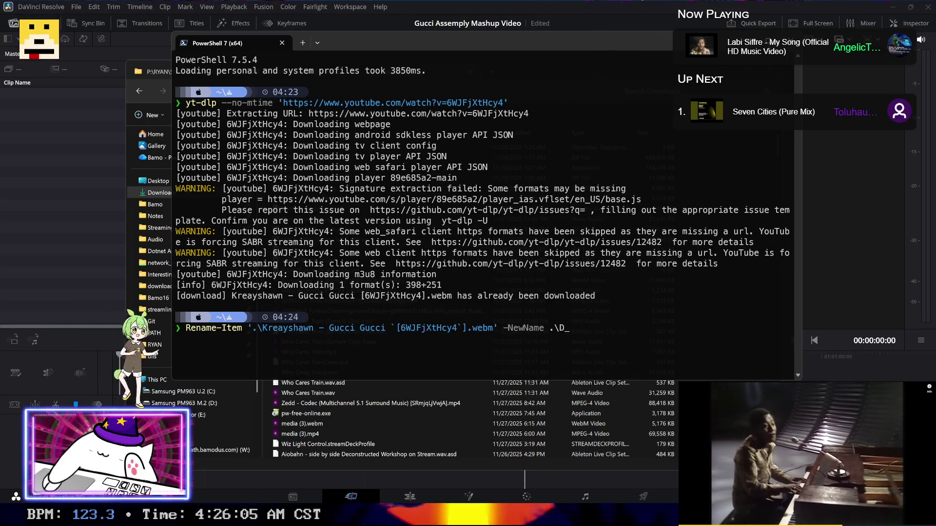
key(BackSpace)
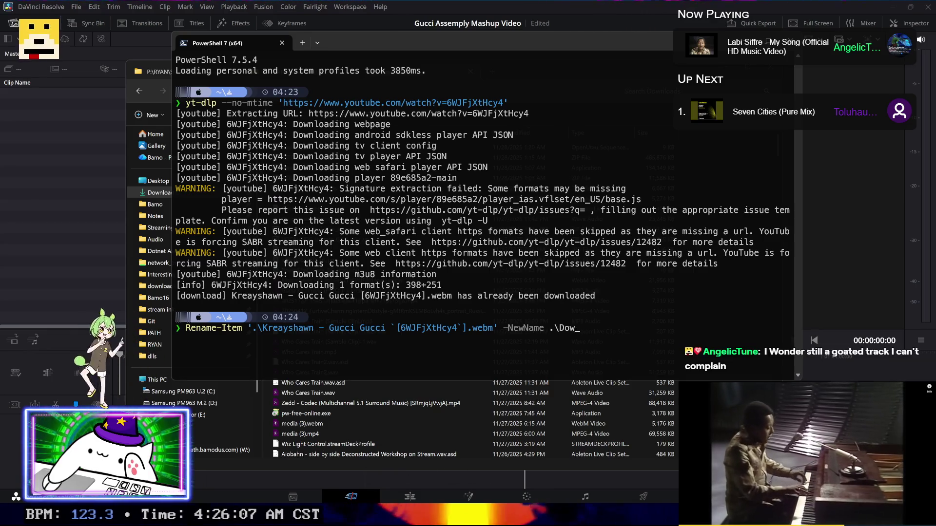
key(ctrl+space)
key(n)
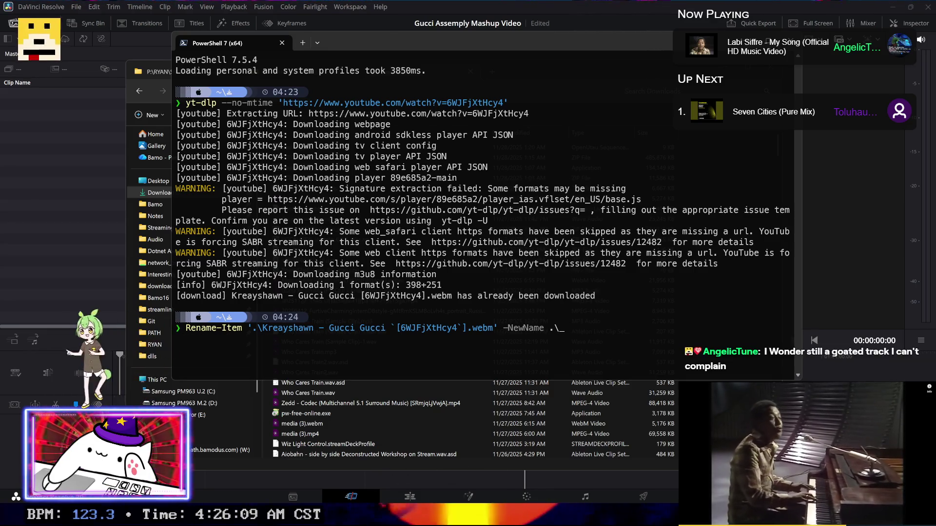
key(Tab)
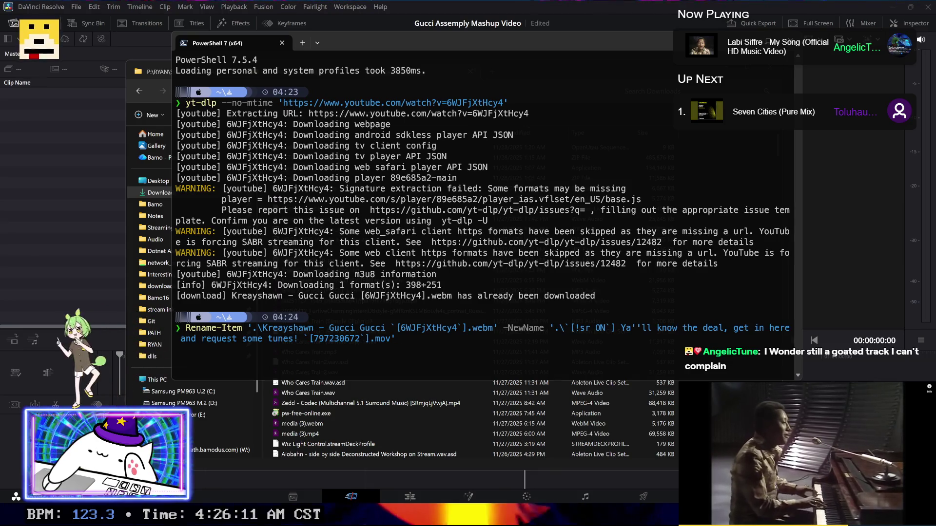
Step: Abandon the rename, run pwd to confirm the Downloads folder, and return to Explorer
key(ctrl+shift+Left)
key(ctrl+shift+Left)
key(ctrl+shift+Left)
key(ctrl+shift+Left)
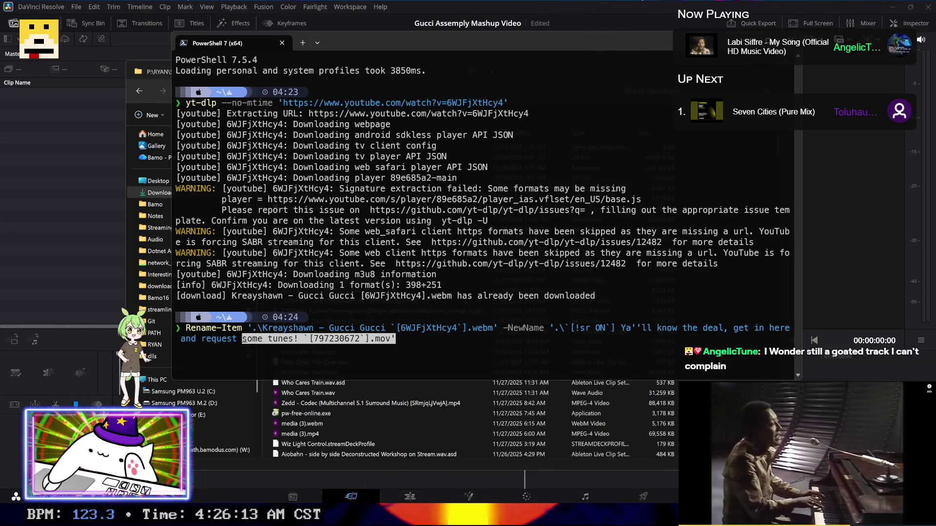
key(ctrl+shift+Left)
key(ctrl+shift+Left)
key(ctrl+shift+Left)
key(ctrl+shift+Left)
key(ctrl+shift+Left)
key(ctrl+shift+Left)
key(ctrl+x)
text(pwd)
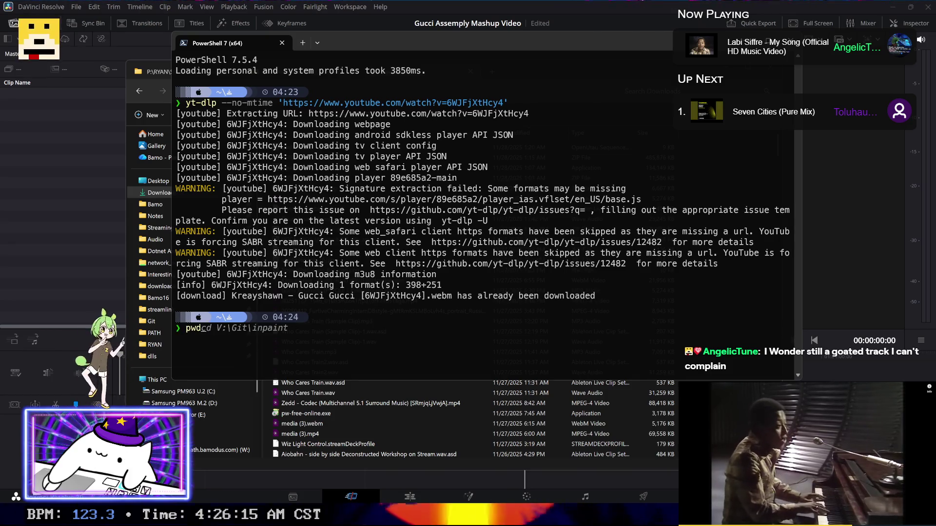
key(Return)
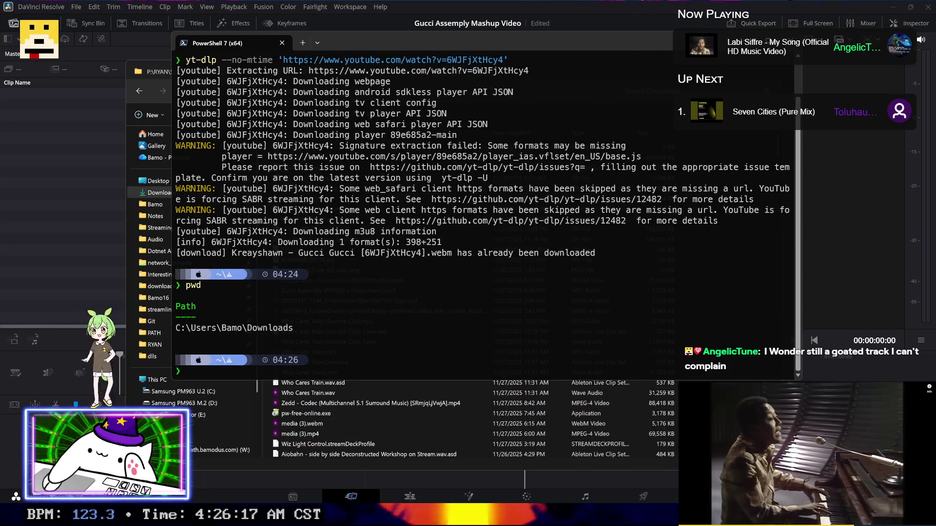
key(alt+Tab)
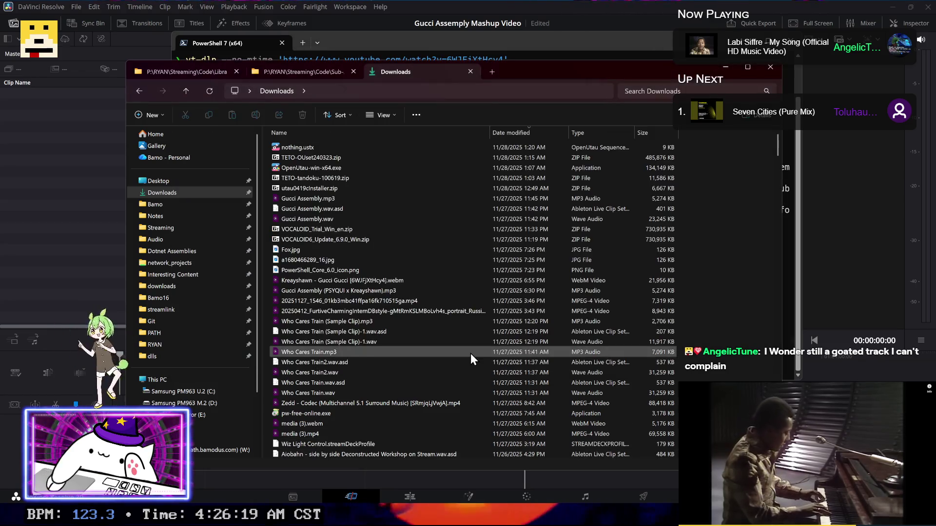
Step: Import the Gucci Gucci webm into the Media Pool, changing the project frame rate to 23.976 fps
click(376, 282)
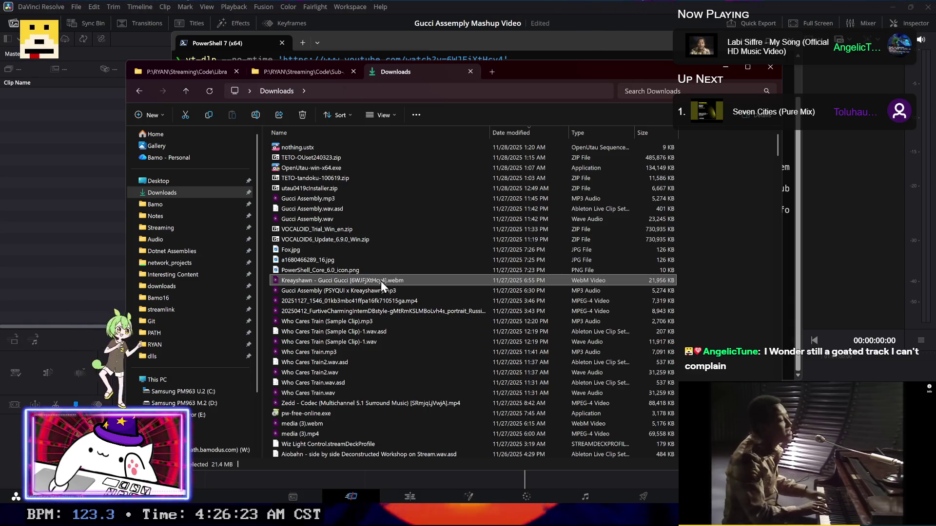
drag(527, 282, 70, 149)
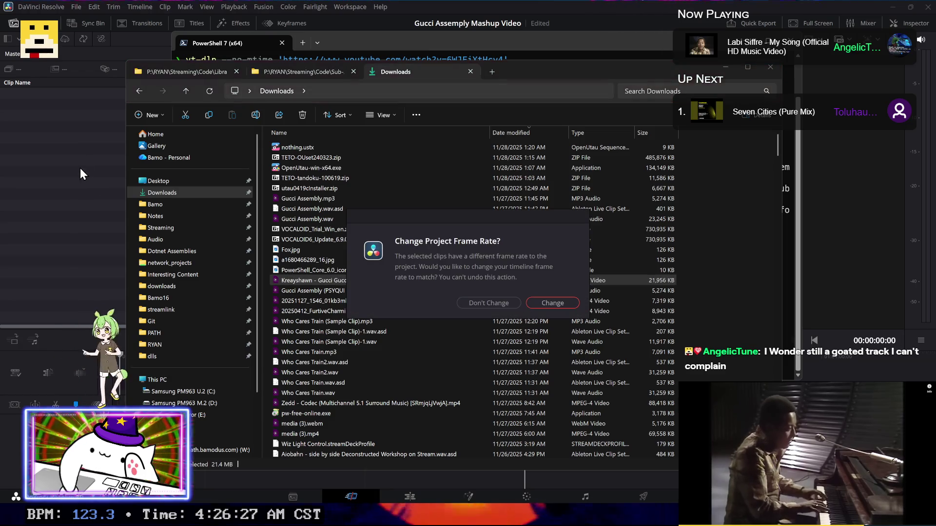
click(543, 304)
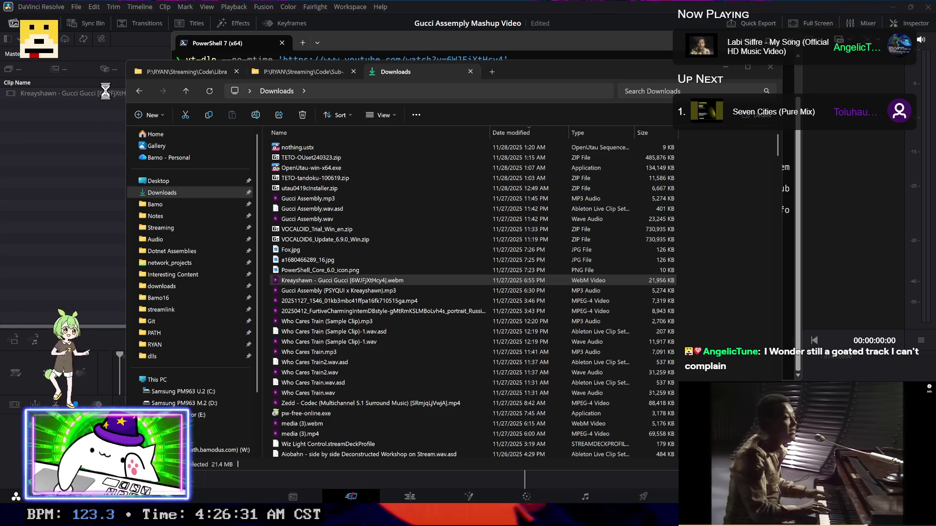
click(104, 94)
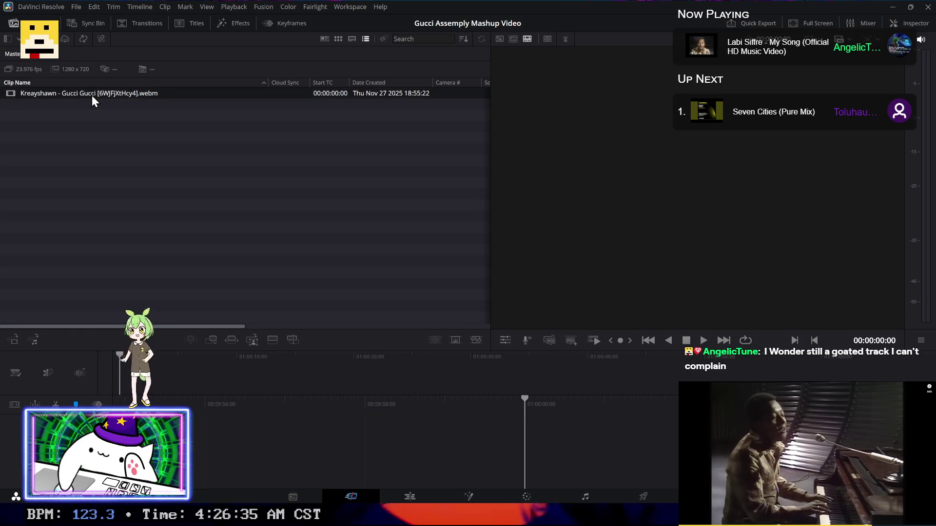
Step: Bring up the Create New Timeline dialog with Ctrl+N and return to the Downloads window
right_click(97, 95)
key(Escape)
key(ctrl+n)
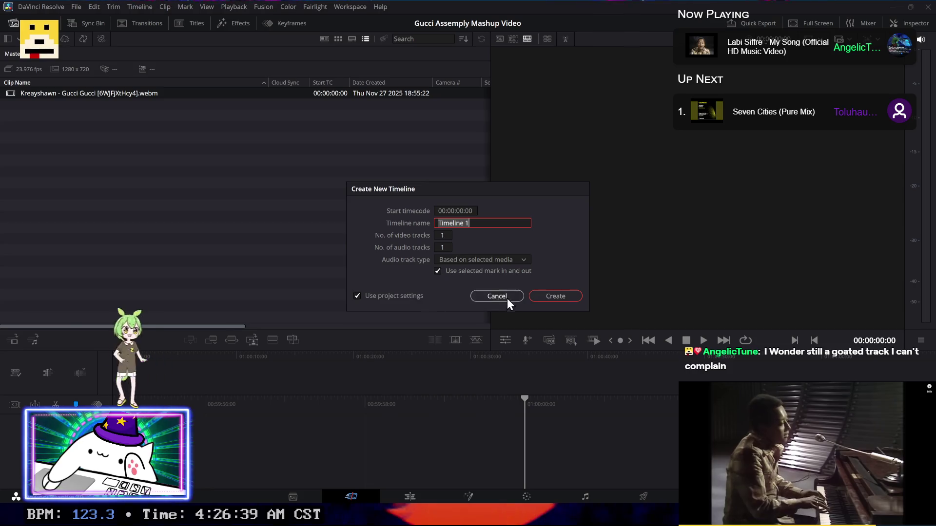
key(alt+Tab)
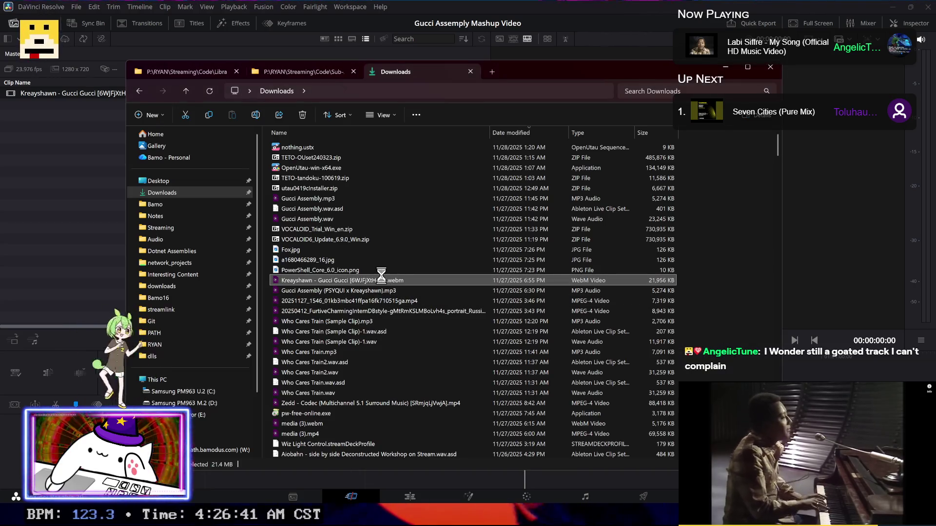
Step: Open the webm in MediaInfo, confirming AV1 1280×720 video at 23.976 fps with Opus 48 kHz audio
right_click(382, 275)
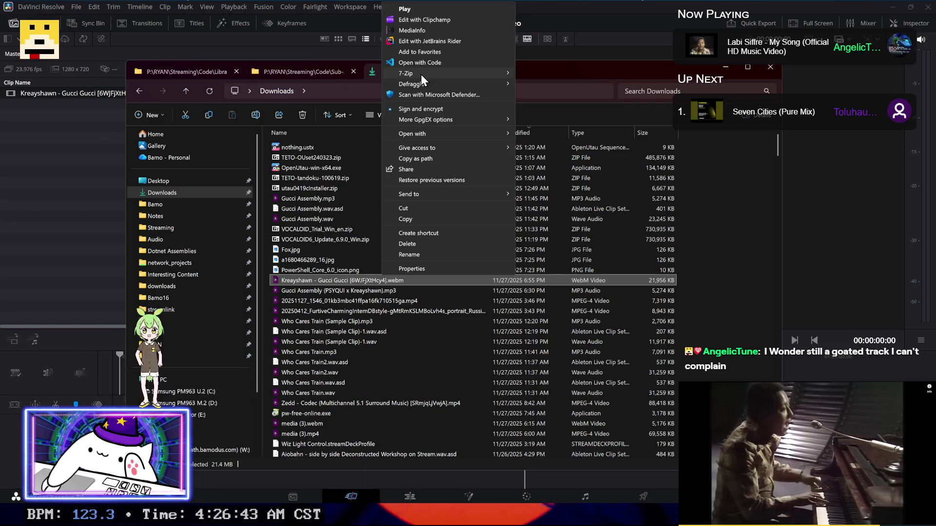
click(413, 30)
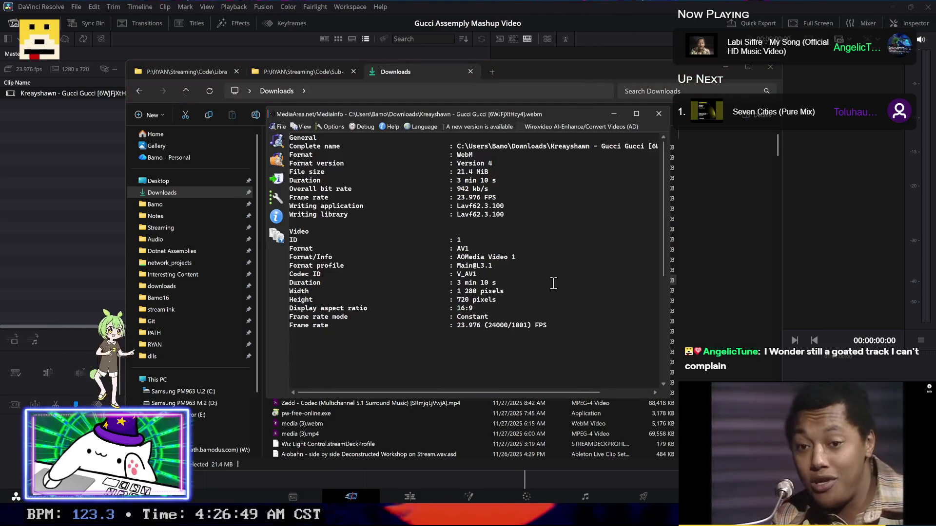
scroll(553, 283, down, 3)
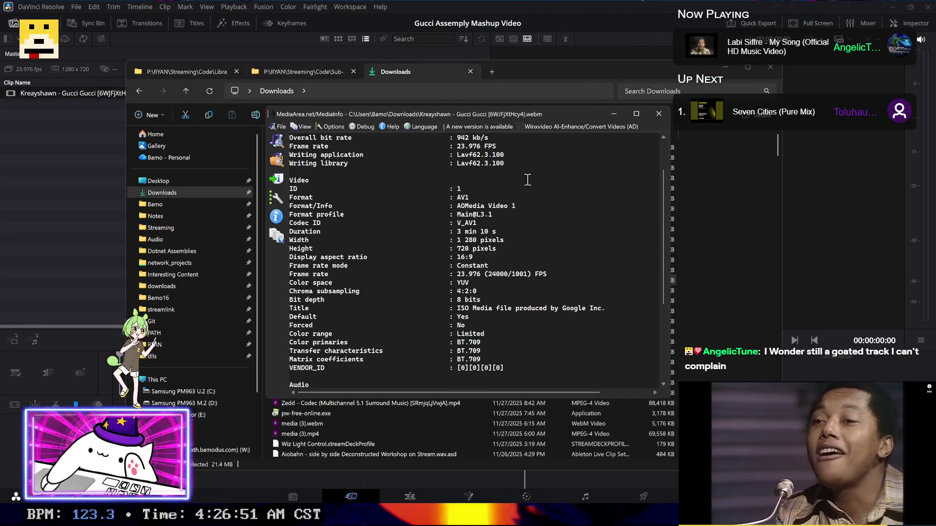
double_click(525, 109)
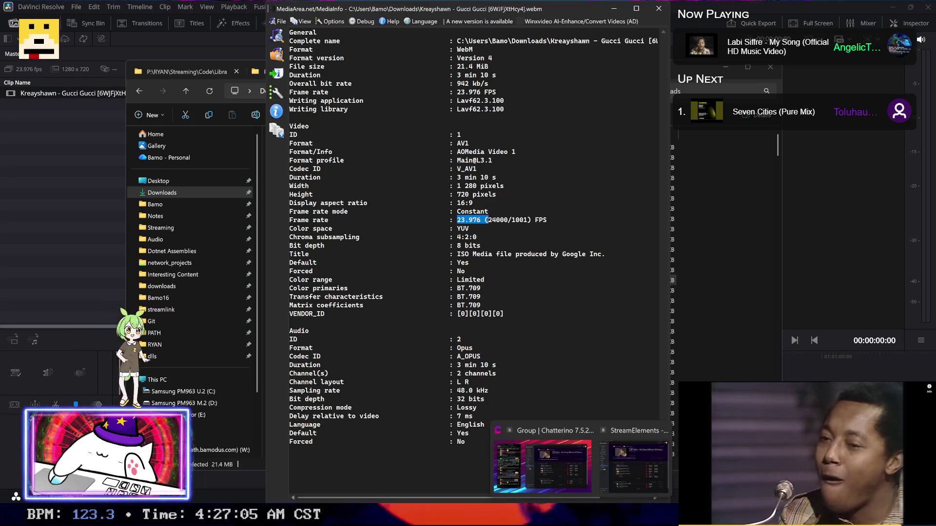
click(616, 429)
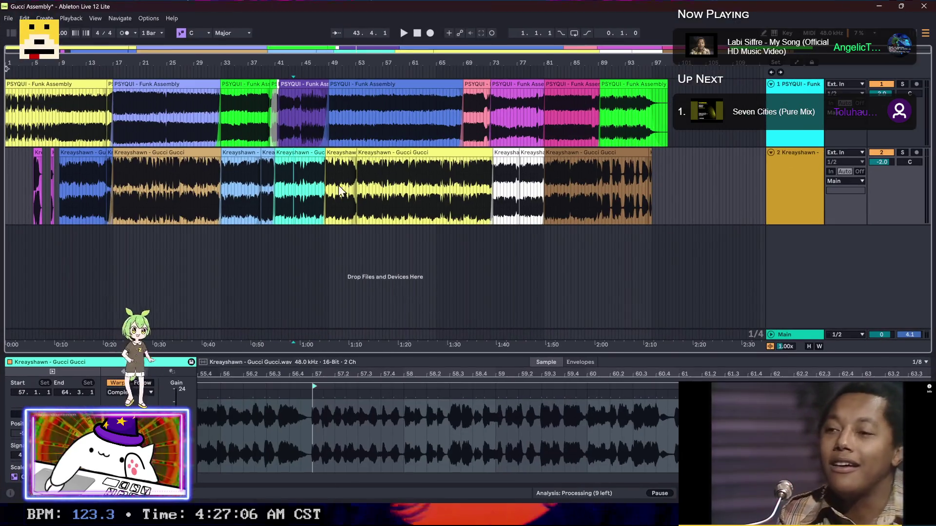
Step: Compute 175 ÷ 120 × 23.976 = 34.965 in Calculator, then return to Resolve
click(95, 152)
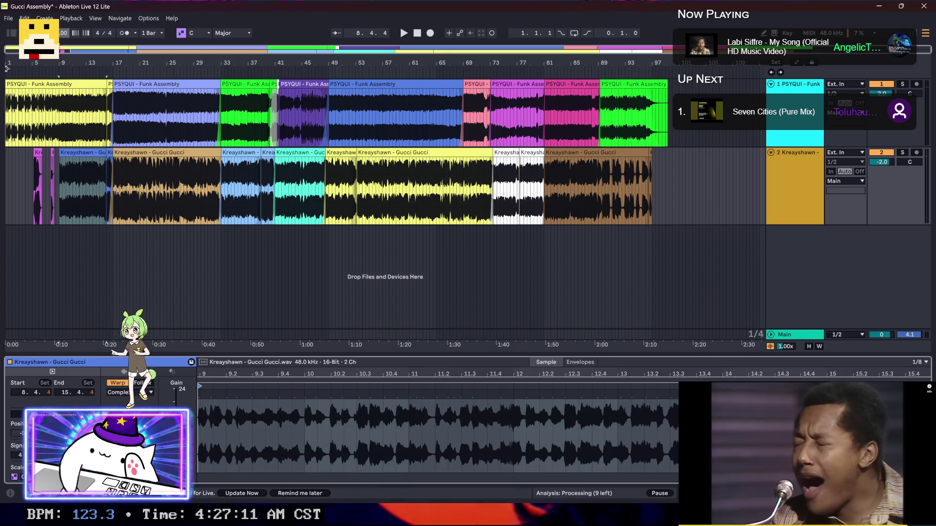
key(super+r)
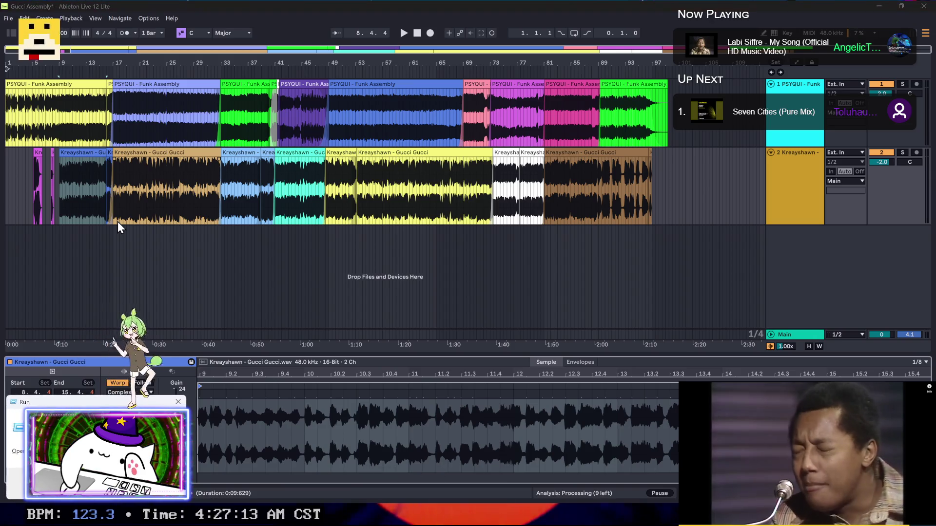
key(Escape)
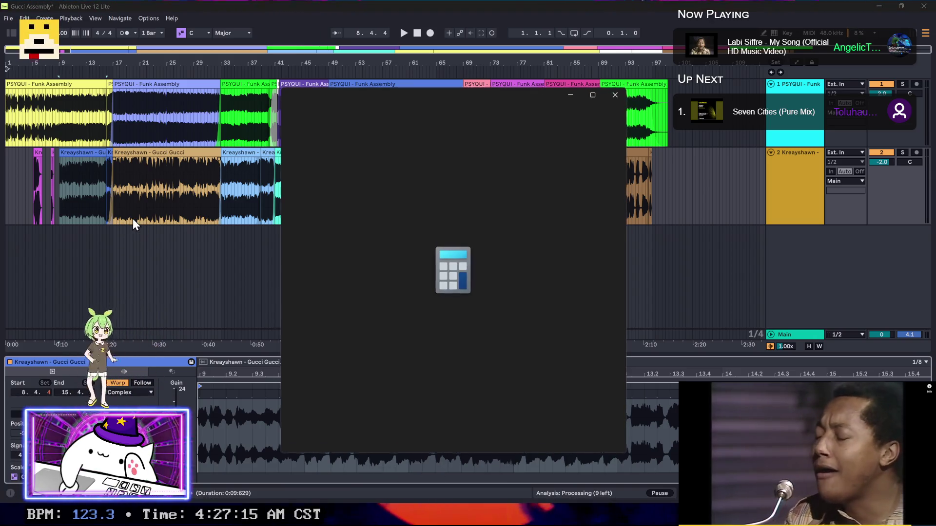
text(17)
text(5/)
text(0)
key(Return)
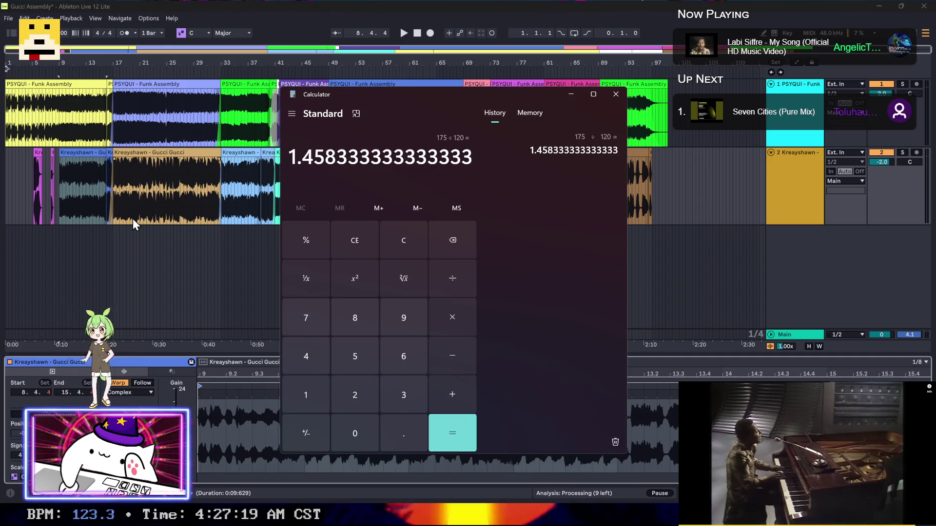
text(*23.)
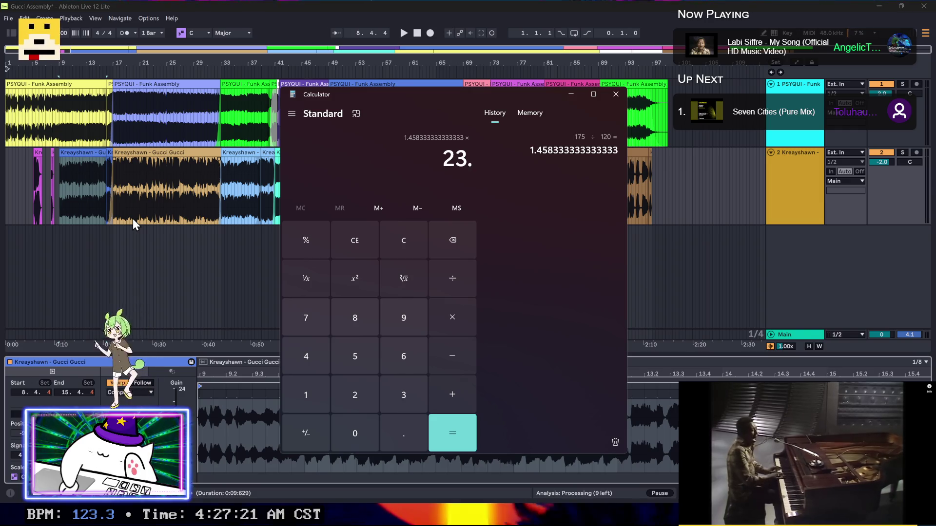
text(976)
key(Return)
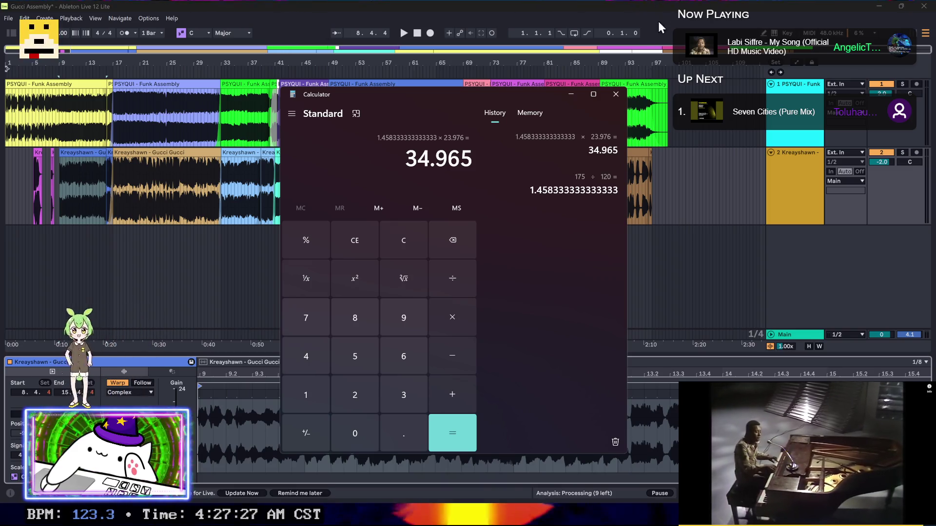
click(615, 100)
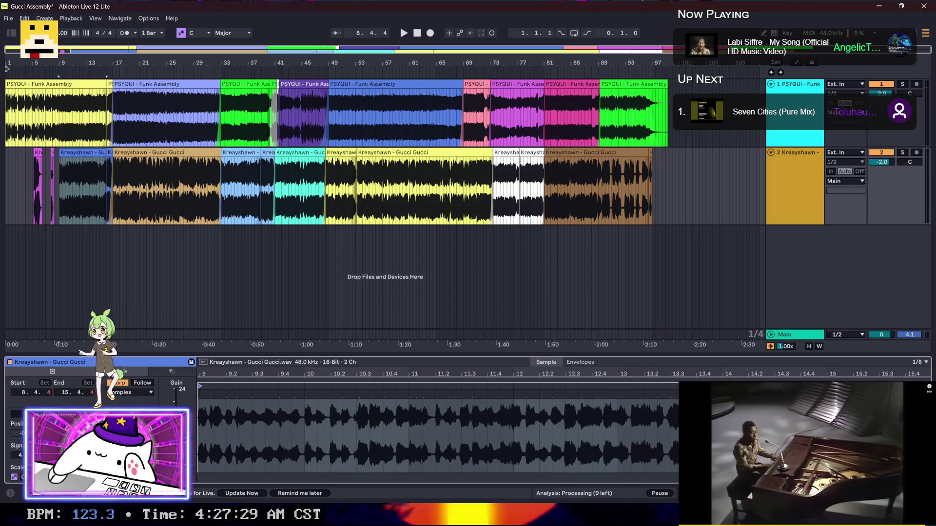
key(alt+Tab)
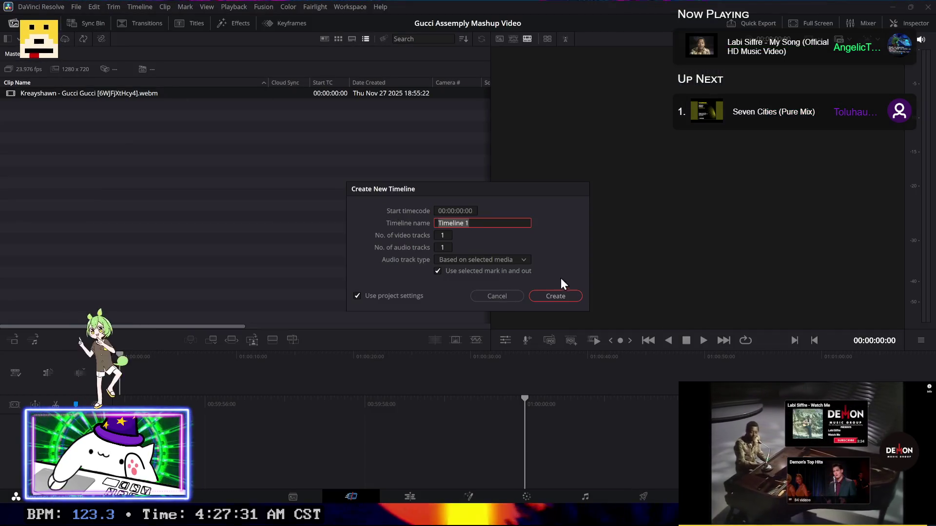
Step: Cancel the new timeline and set the Project Settings timeline frame rate to 30 fps
click(508, 298)
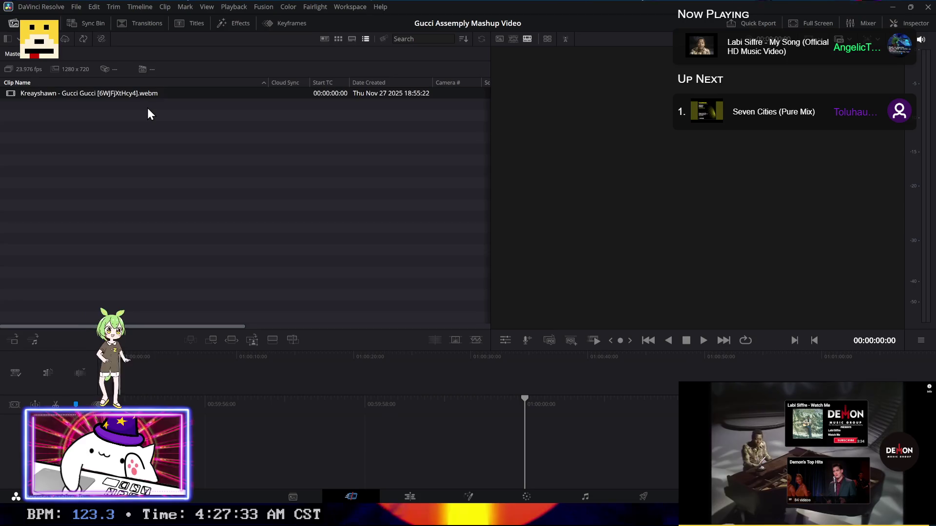
key(ctrl+z)
click(78, 7)
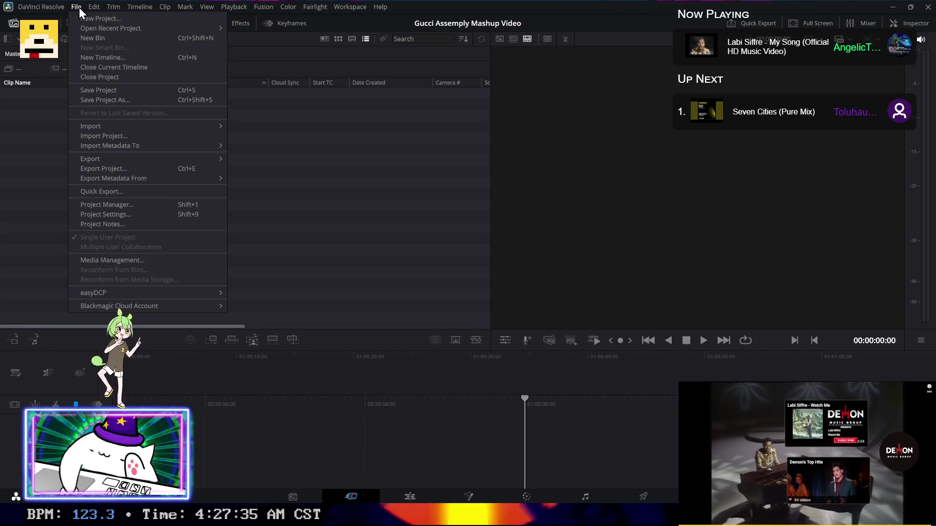
click(127, 215)
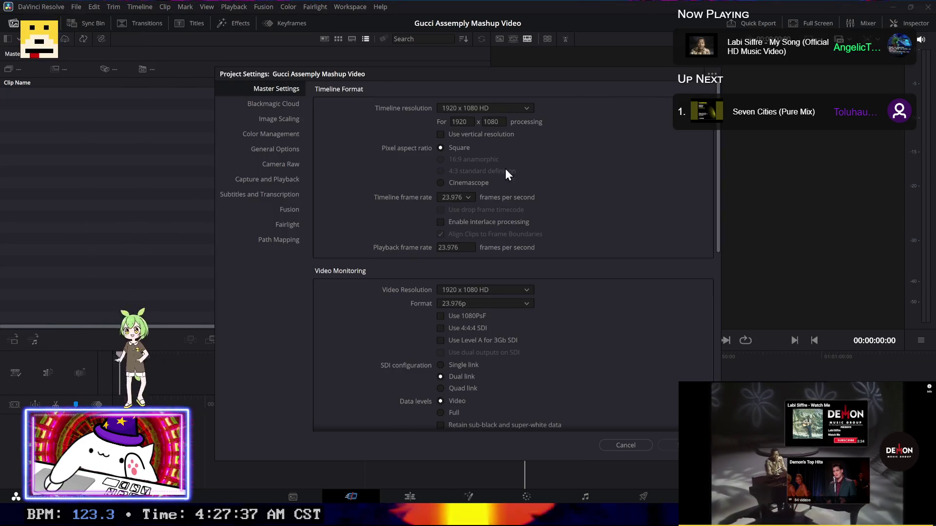
click(466, 198)
click(459, 276)
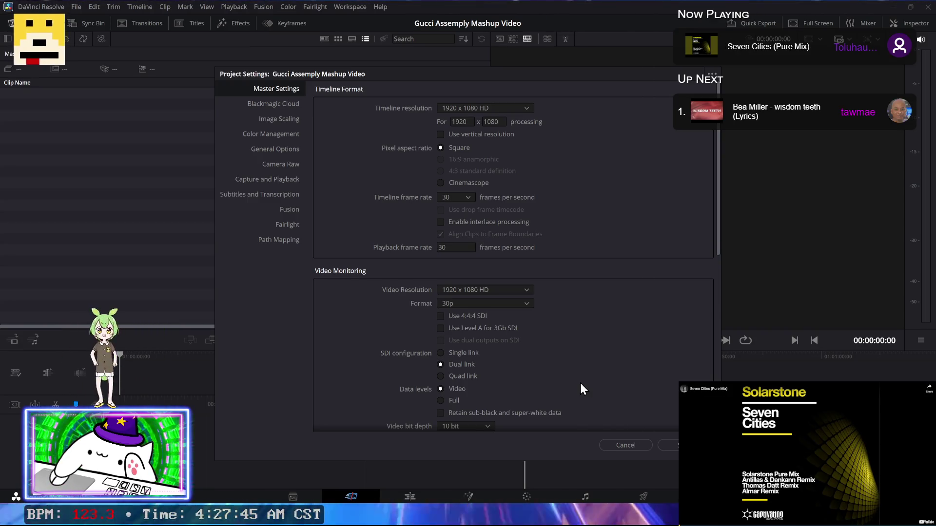
drag(717, 246, 716, 249)
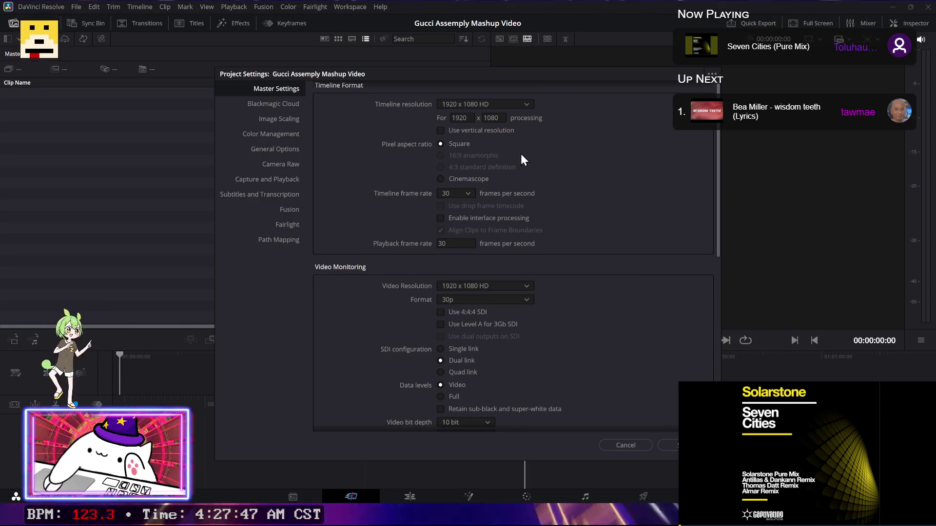
scroll(412, 257, down, 3)
scroll(413, 257, down, 8)
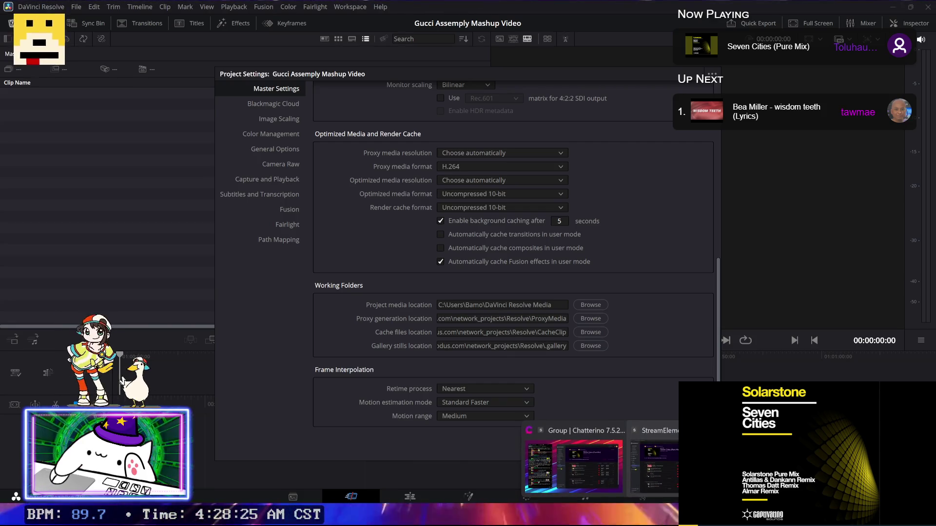
click(651, 460)
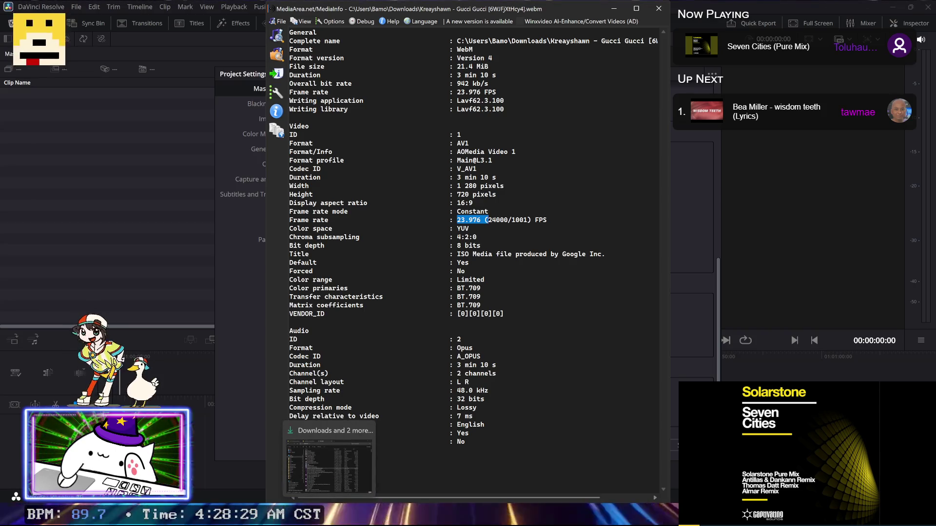
Step: Review Ableton's Export Audio bit depth and sample rate options, keep 44100 Hz, and cancel
click(517, 297)
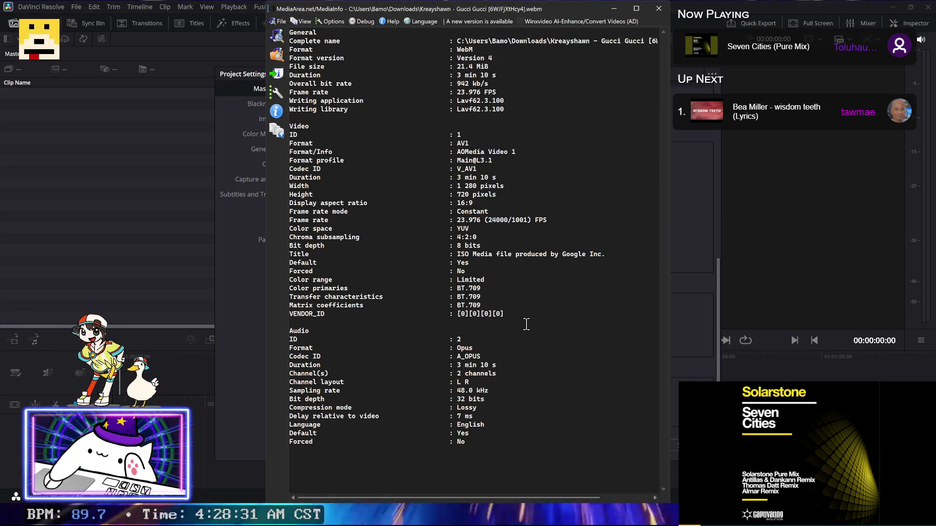
click(535, 492)
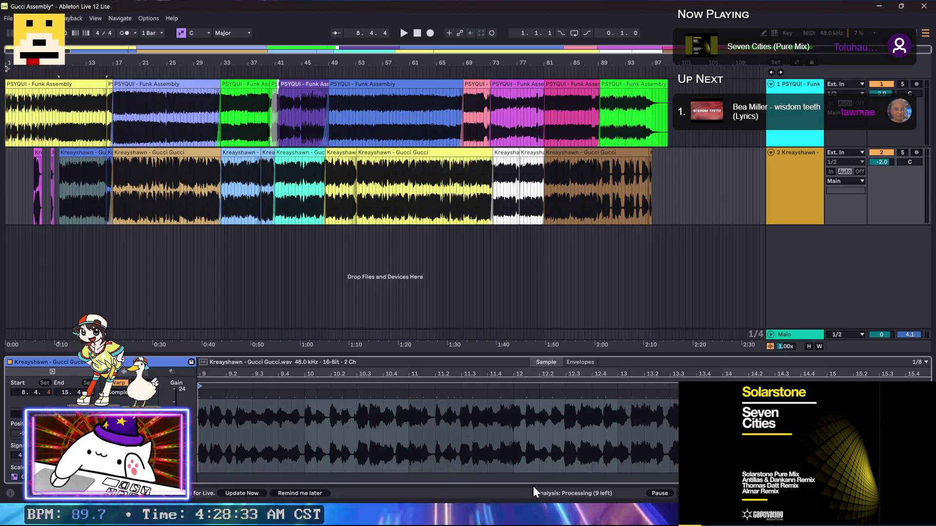
click(9, 18)
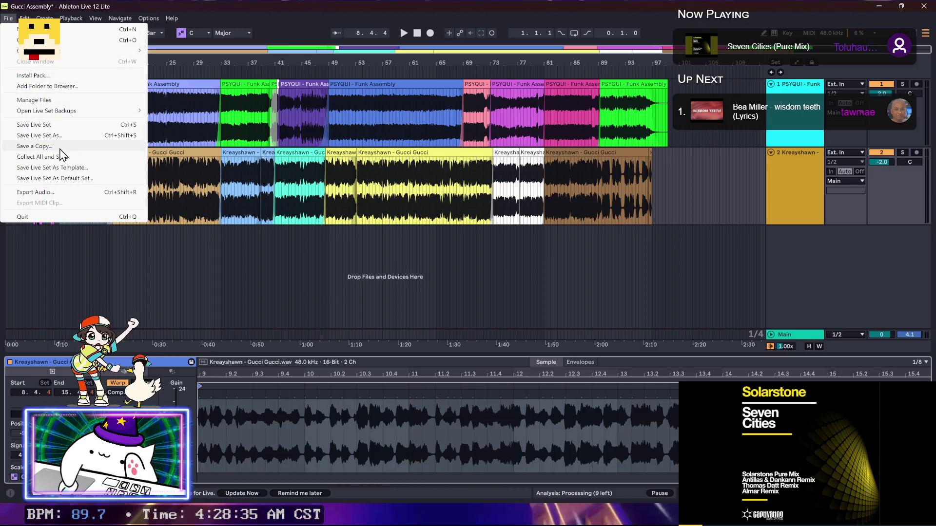
click(35, 192)
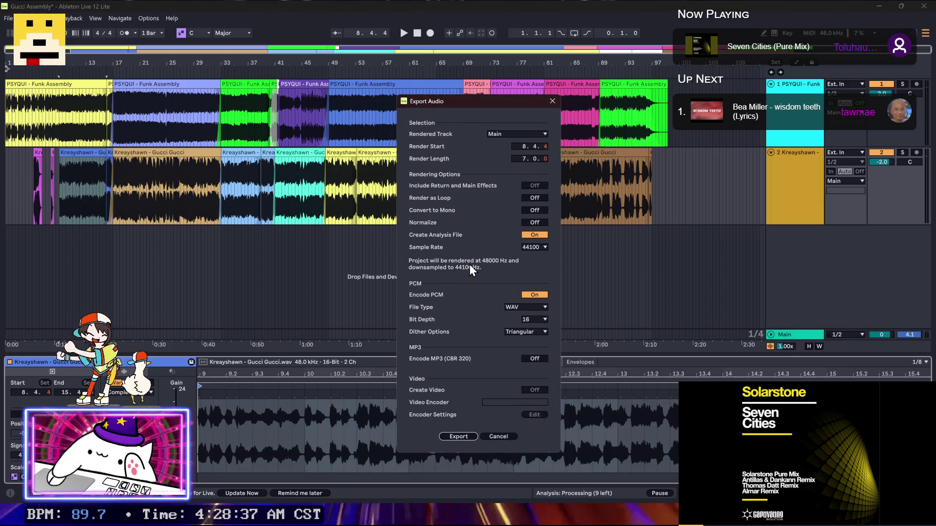
click(536, 319)
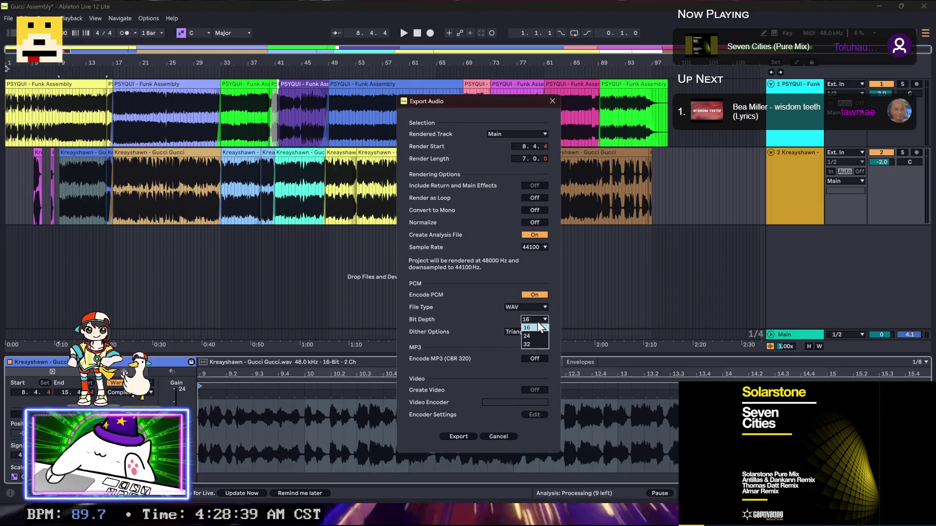
click(528, 246)
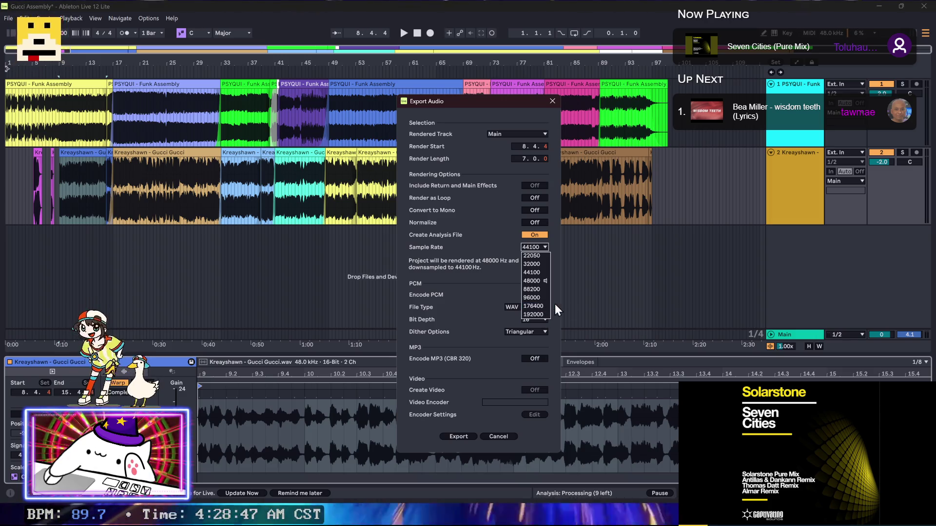
key(alt+Tab)
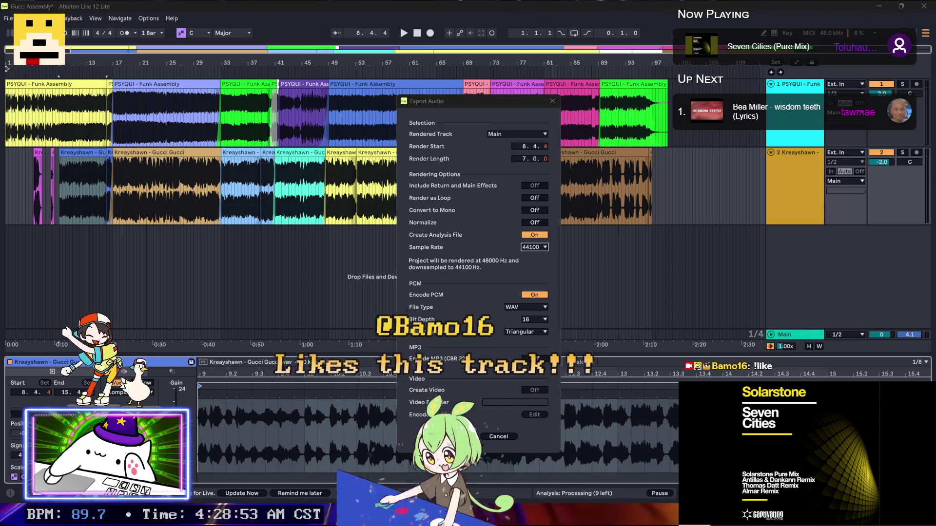
click(536, 248)
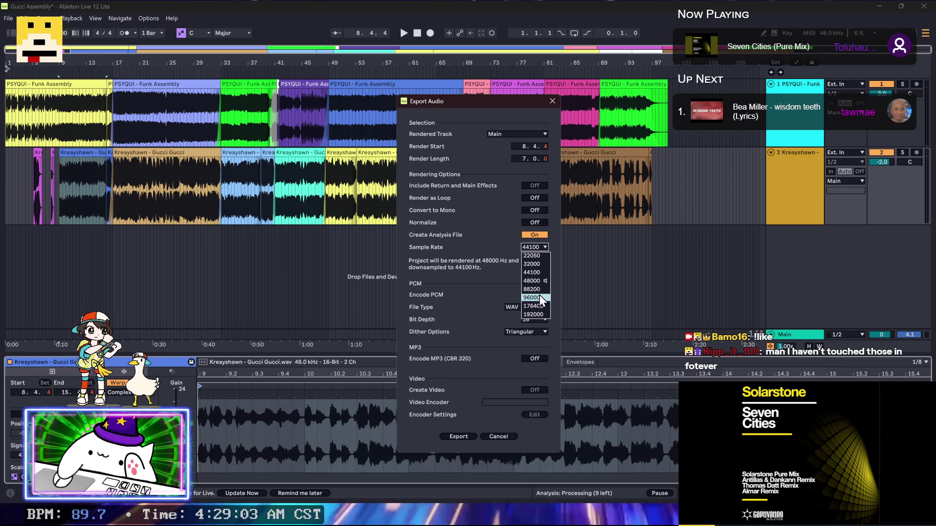
click(486, 439)
click(486, 437)
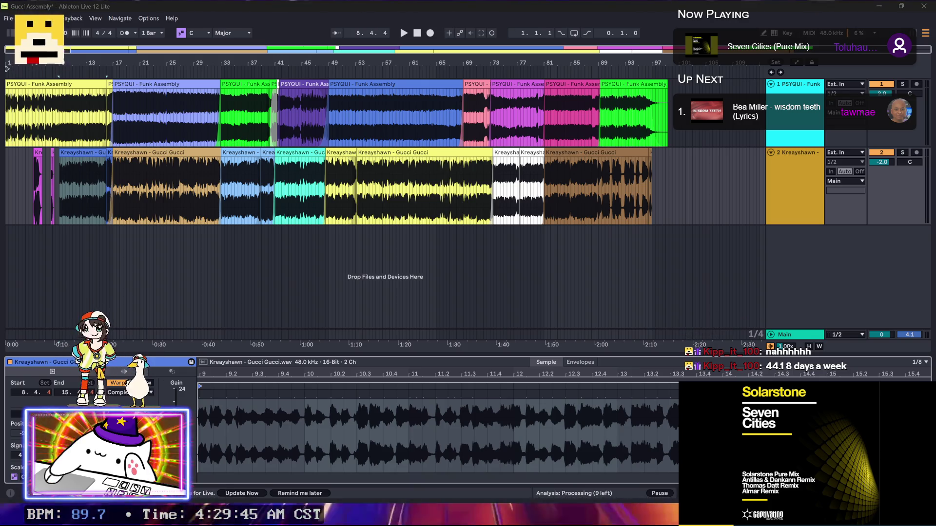
click(877, 6)
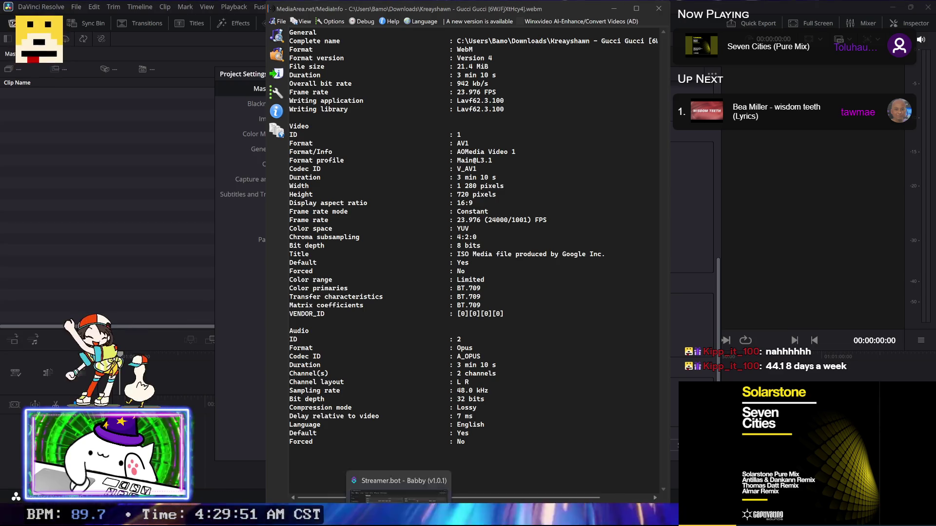
Step: Inspect Gucci Assembly (PSYQUI x Kreayshawn).mp3 and the 20251127_1546 mp4 with the Name column widened
click(399, 458)
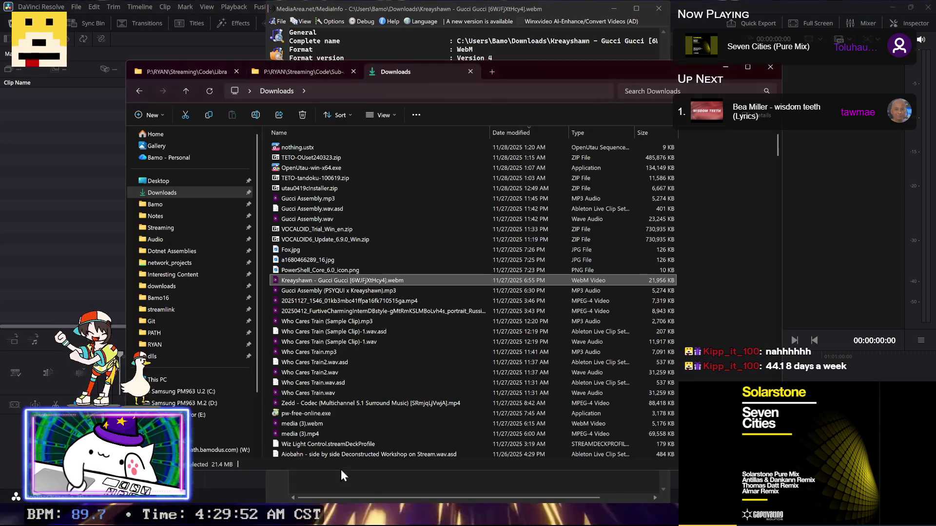
click(325, 292)
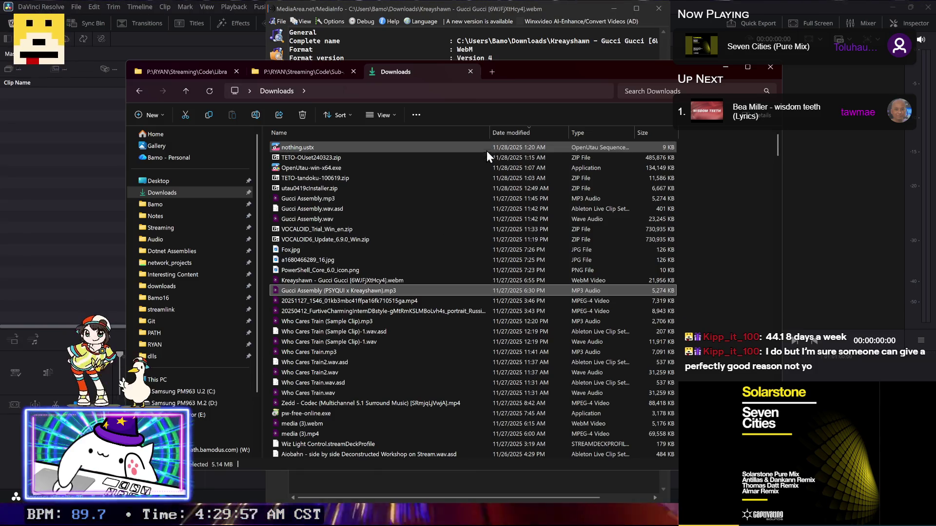
drag(552, 149, 555, 148)
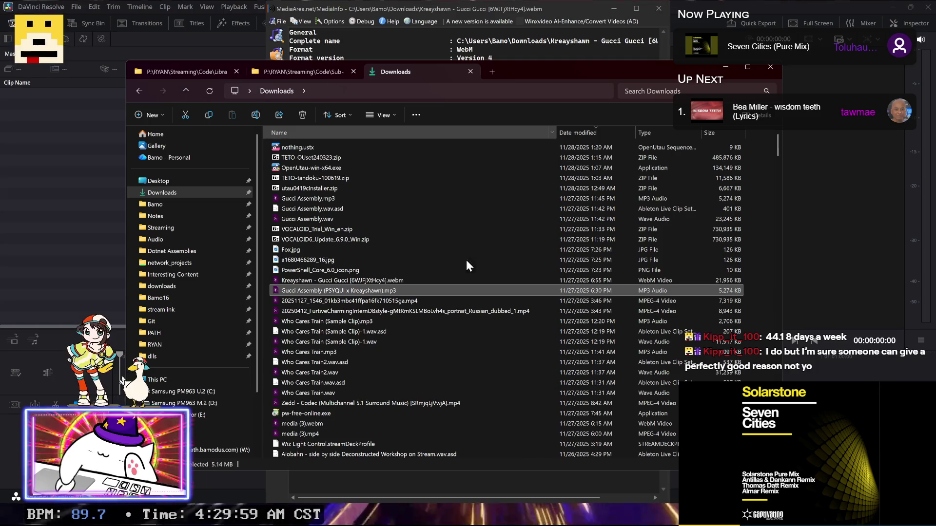
click(401, 303)
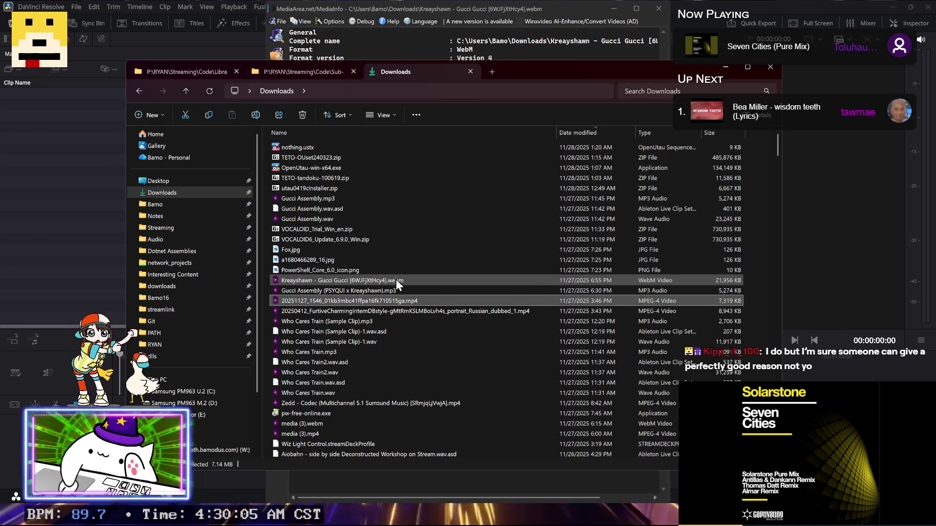
click(516, 501)
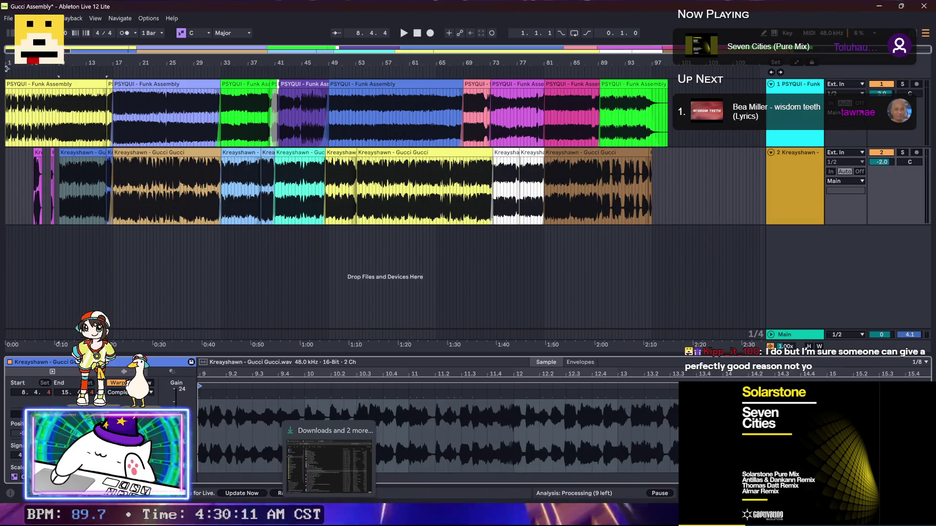
Step: Select the blue Funk Assembly clip at bar 49 and reveal its source file in Explorer
click(89, 84)
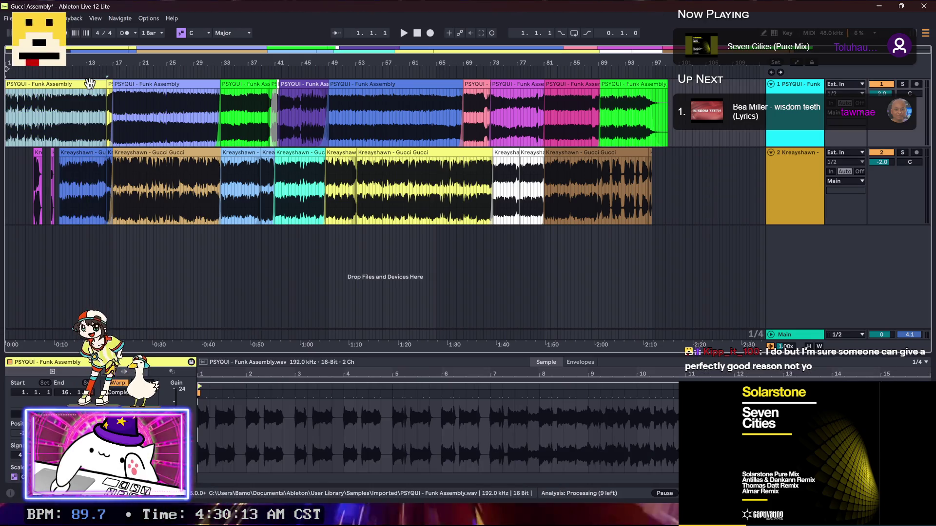
click(341, 85)
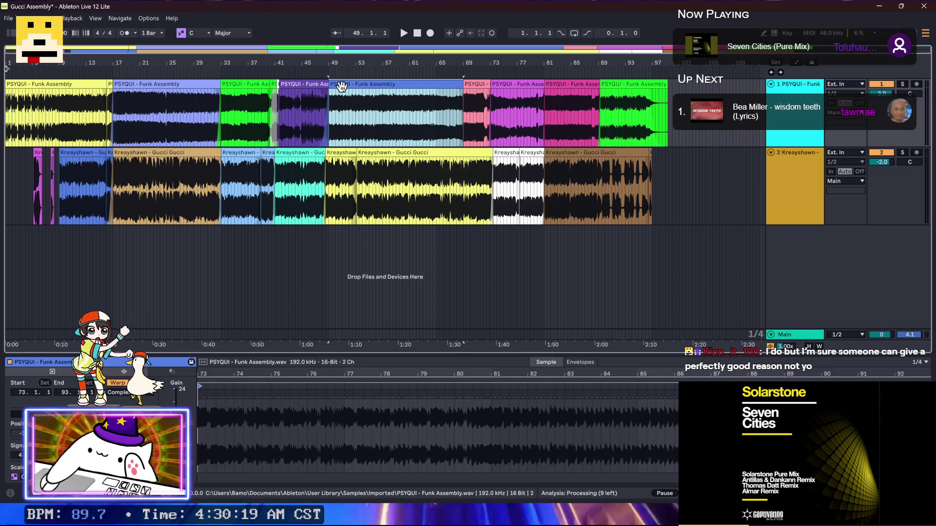
right_click(342, 87)
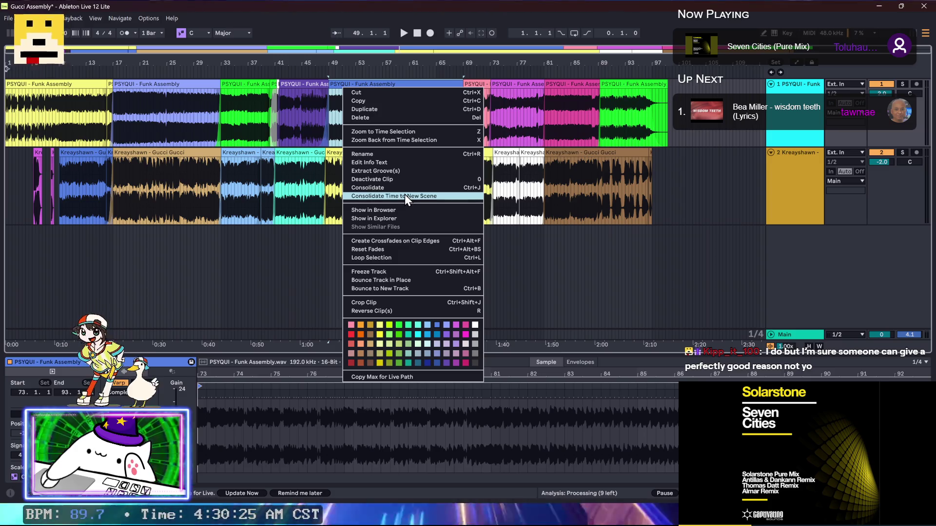
click(407, 219)
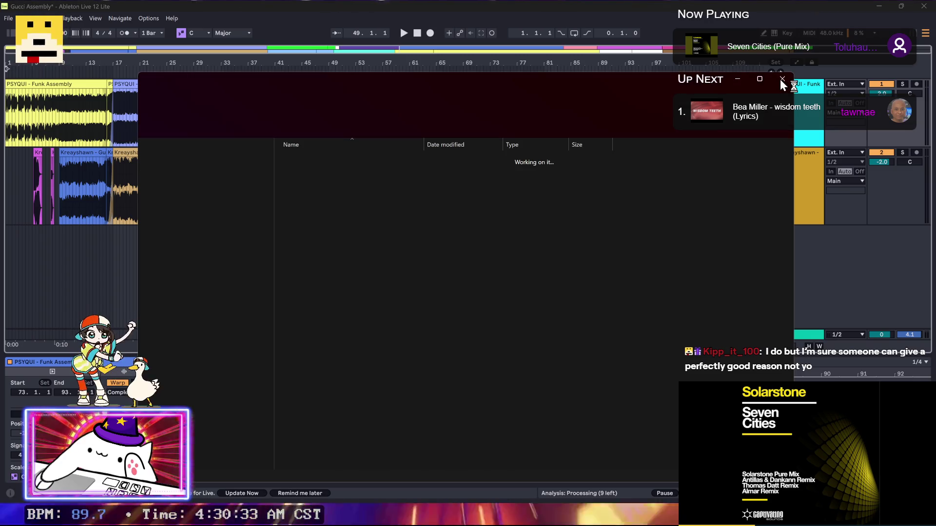
click(781, 80)
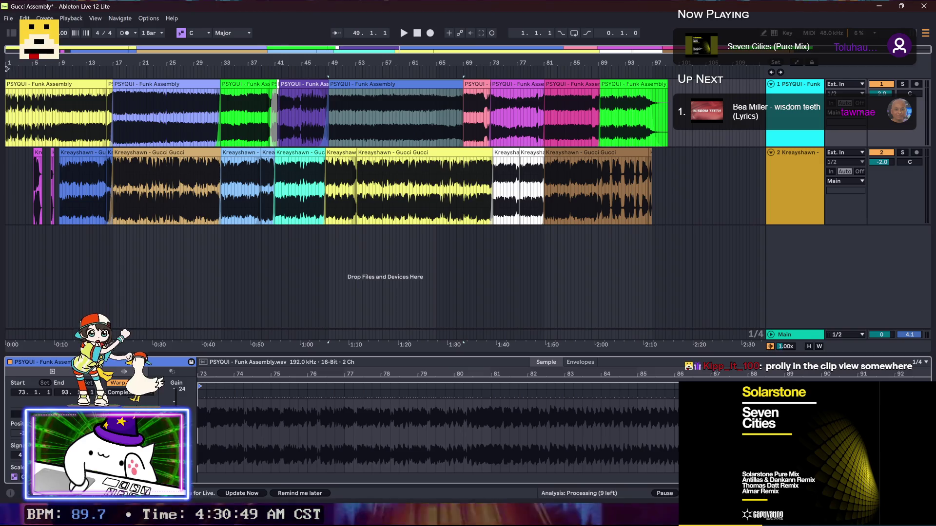
Step: Enlarge the clip detail panel, showing Complex warp at 162.00 BPM over bars 73–93
drag(226, 354, 226, 143)
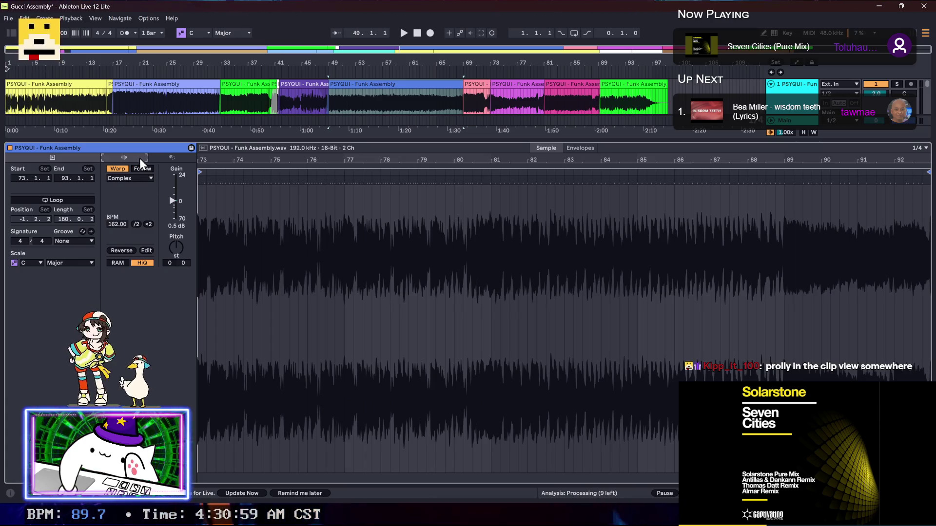
click(159, 157)
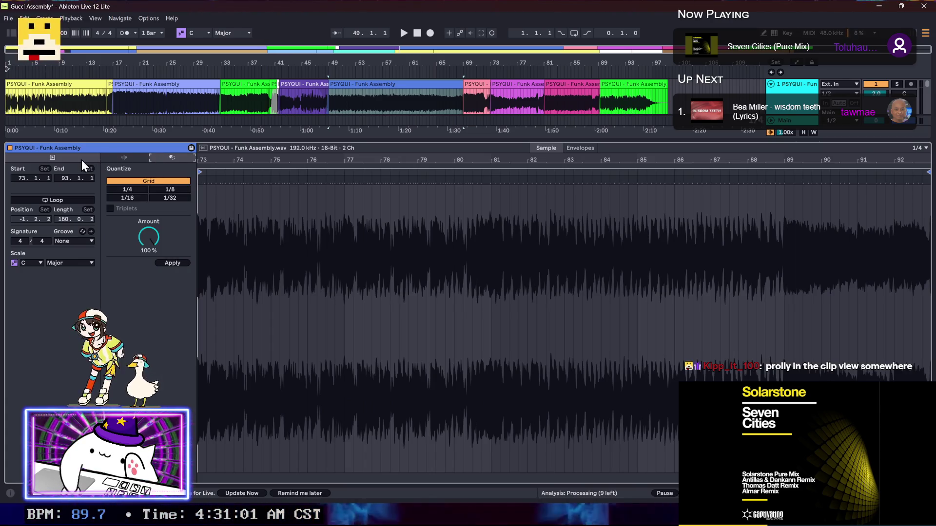
click(137, 157)
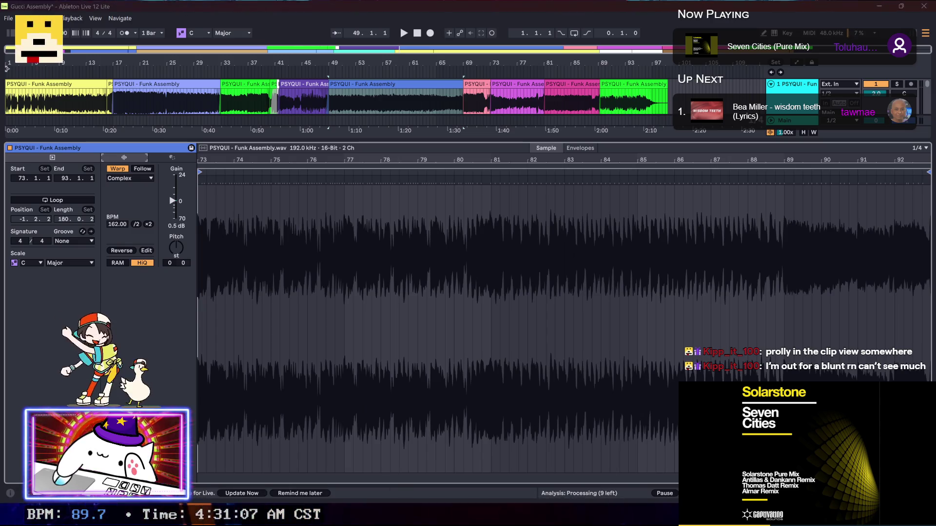
key(alt+Tab)
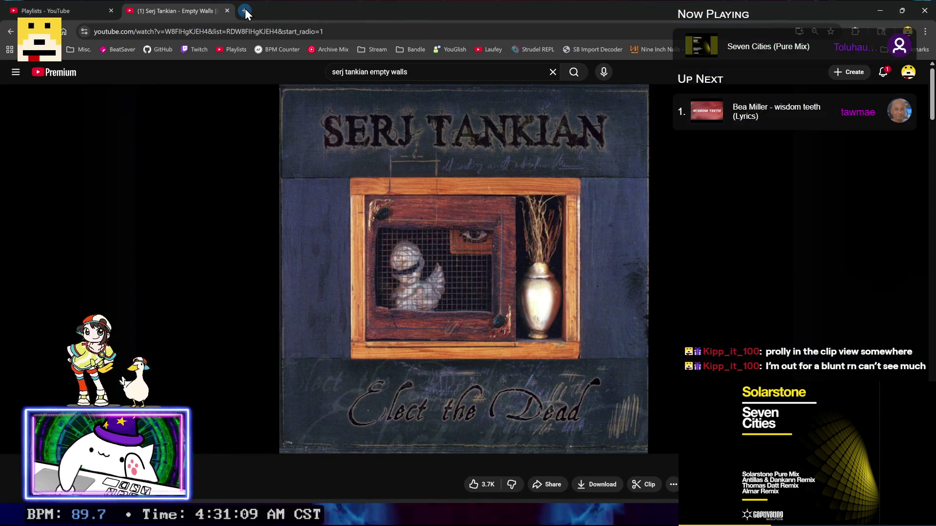
Step: Search Google in a new tab for 'see clip sample rate' in Ableton
click(245, 9)
text(ableton)
text(se)
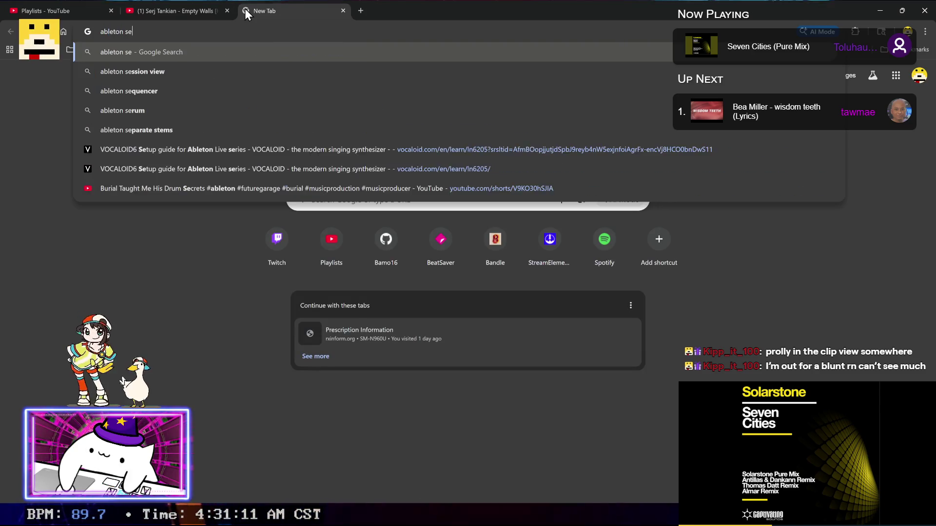
text(e clip sa)
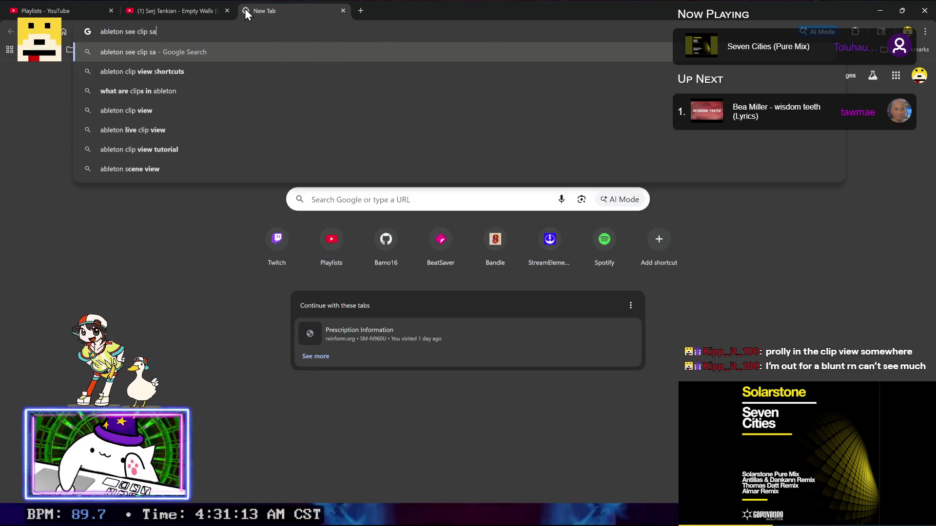
text(mple raty)
key(BackSpace)
text(e)
key(Return)
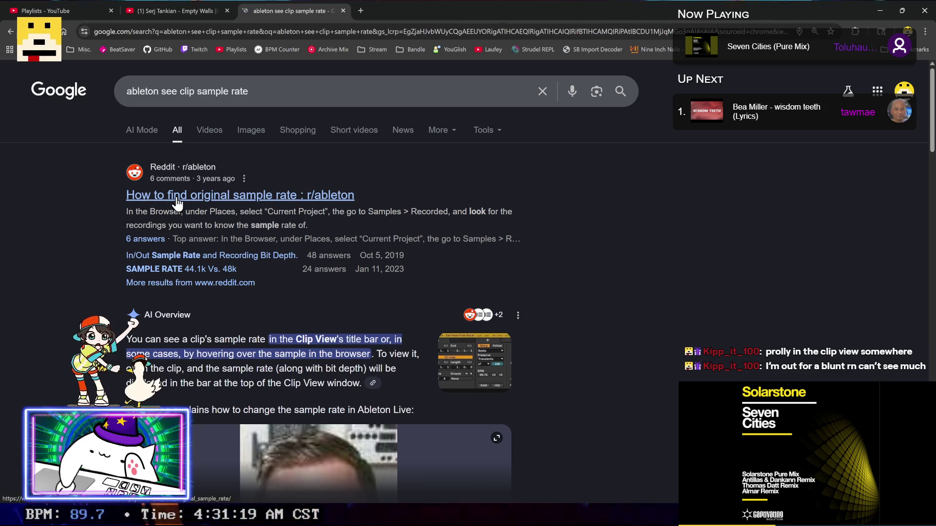
Step: Highlight the AI Overview's Clip View sample-rate sentence and return to Ableton Live
drag(279, 343, 418, 354)
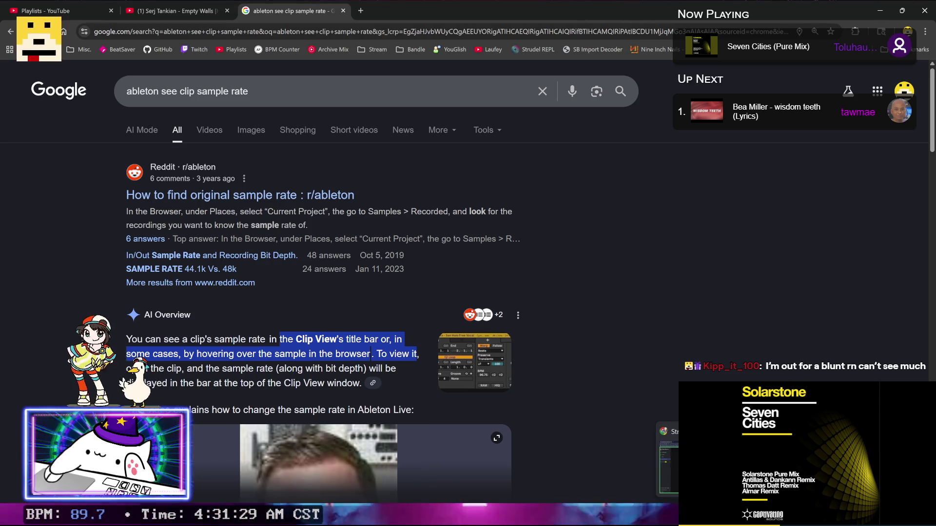
key(alt+Tab)
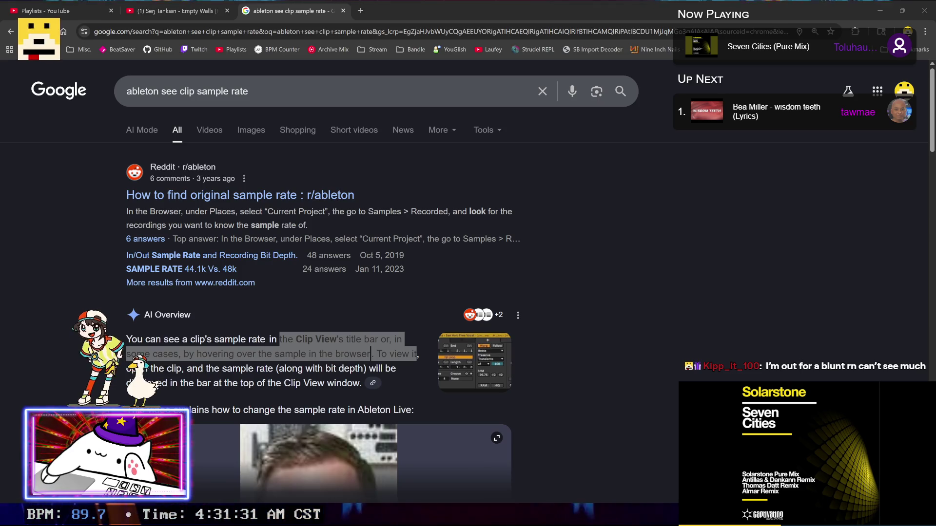
key(alt+Tab)
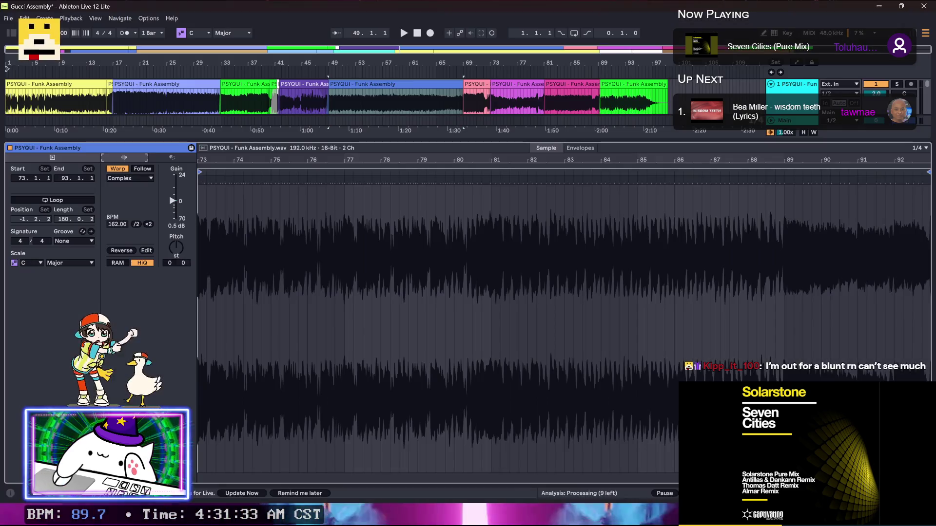
Step: Enlarge the arrangement to show both tracks and expand User Library > Mashup Samples > Instrumentals
drag(255, 140, 256, 349)
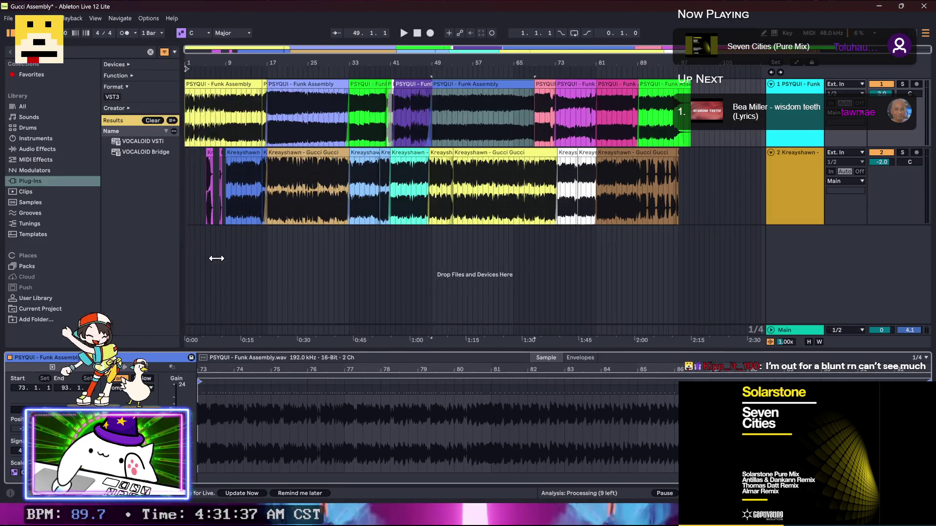
drag(5, 241, 302, 257)
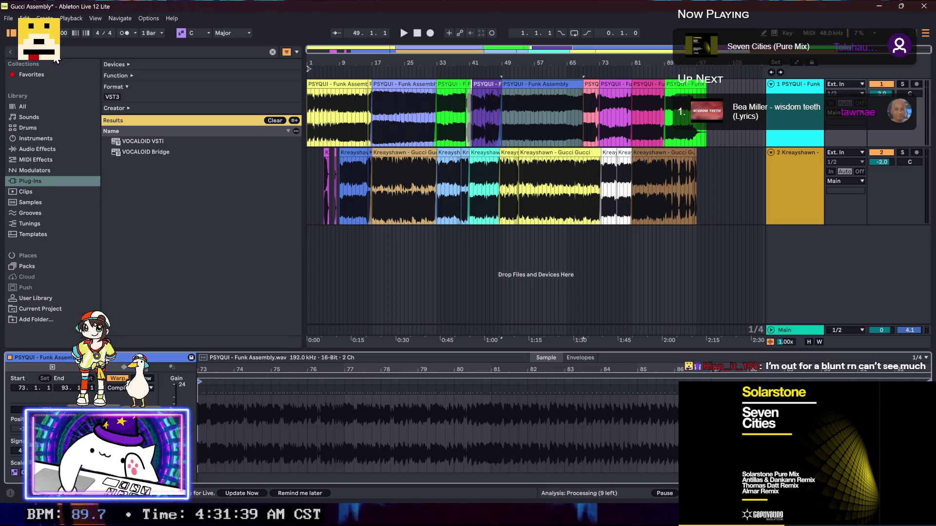
click(5, 54)
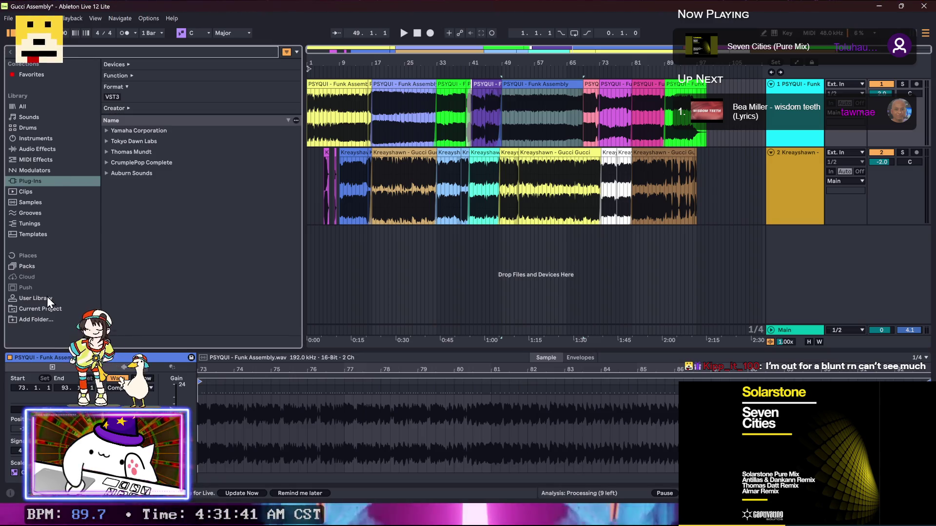
click(47, 297)
click(106, 146)
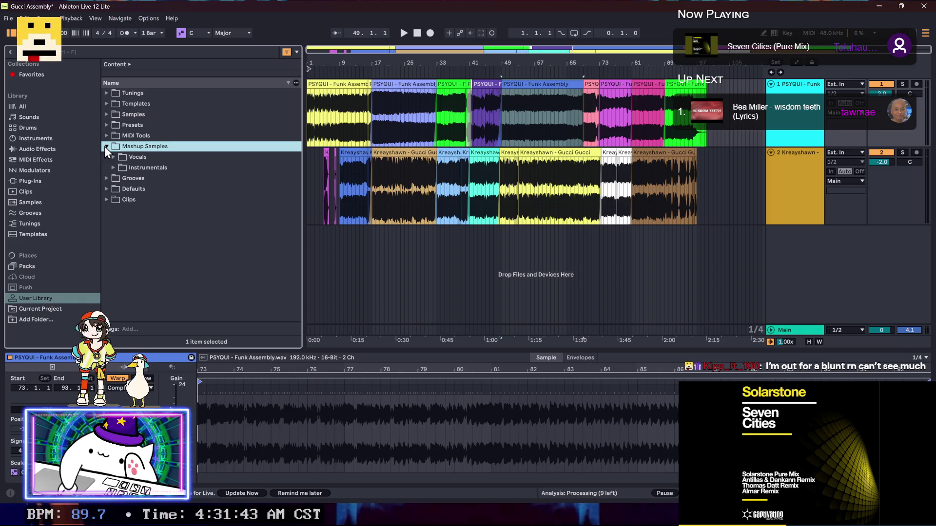
click(113, 167)
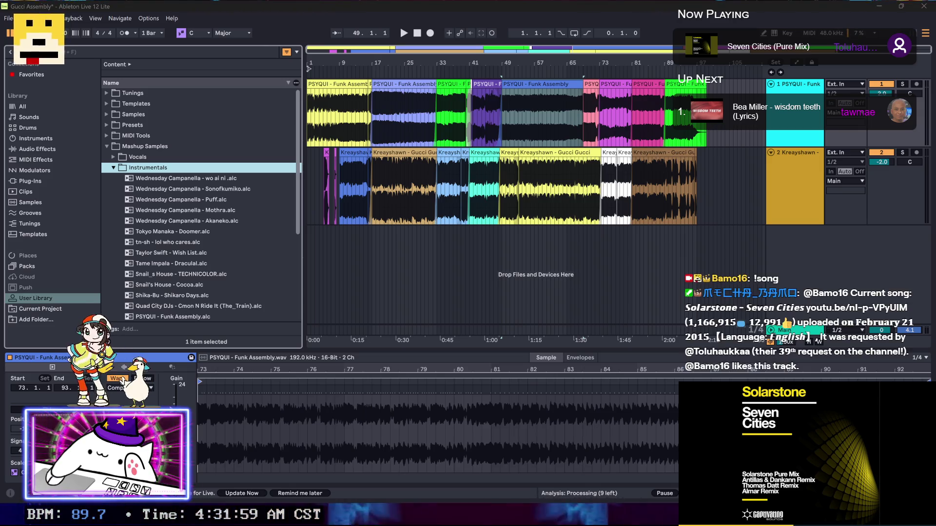
key(alt+Tab)
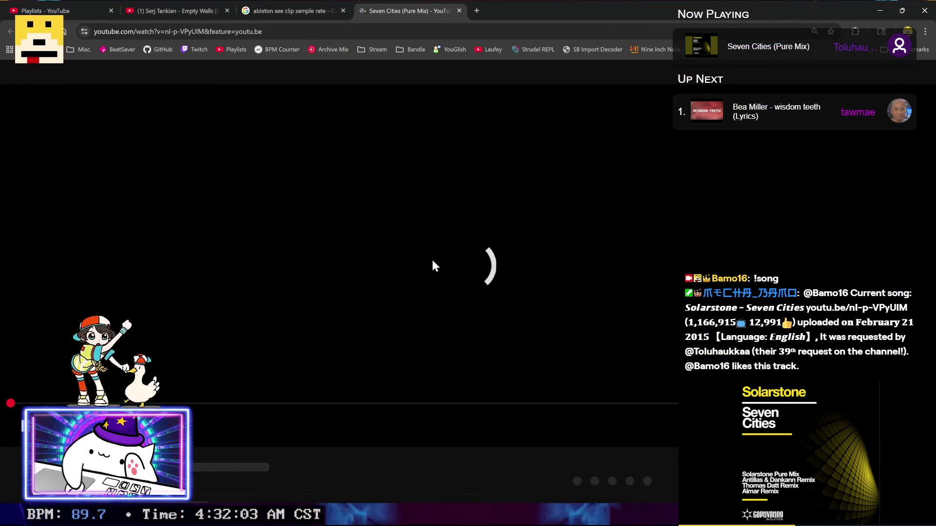
Step: Toggle playback of the Seven Cities (Pure Mix) video, close its tab, and return to Ableton
click(432, 266)
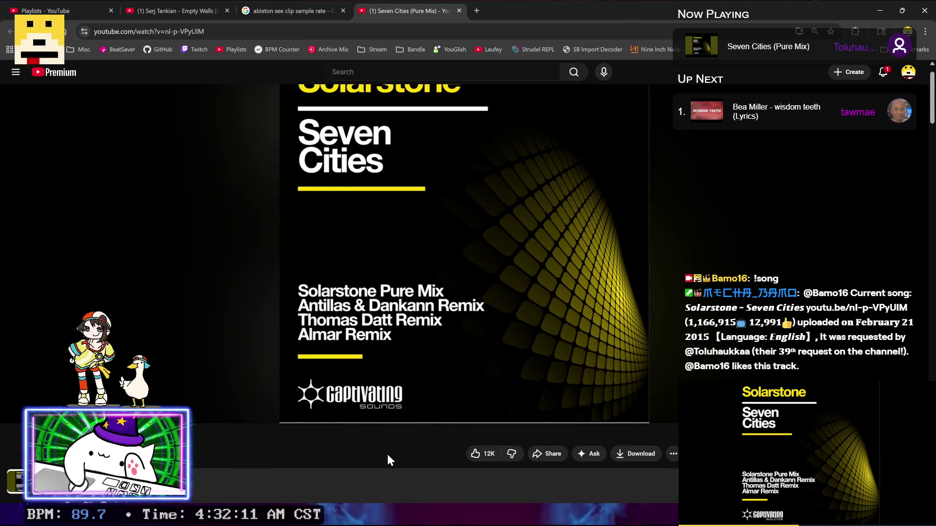
key(ctrl+w)
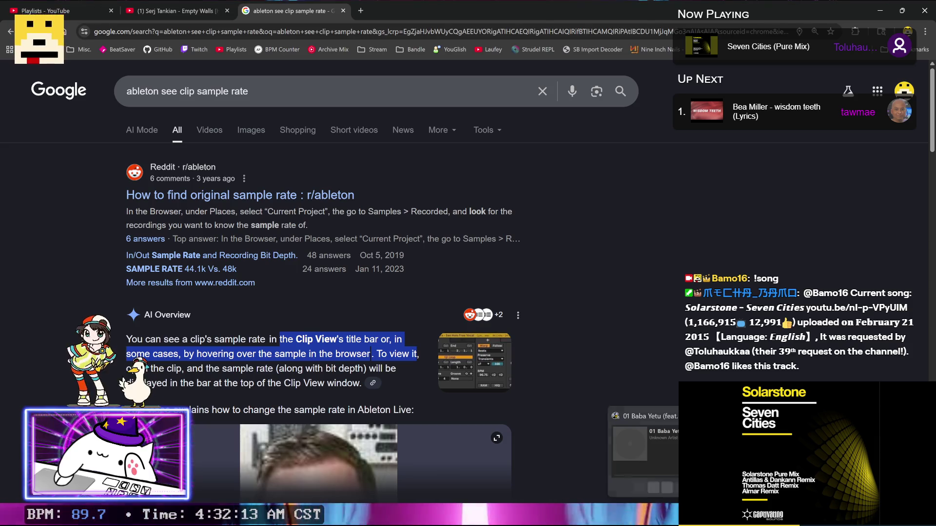
key(alt+Tab)
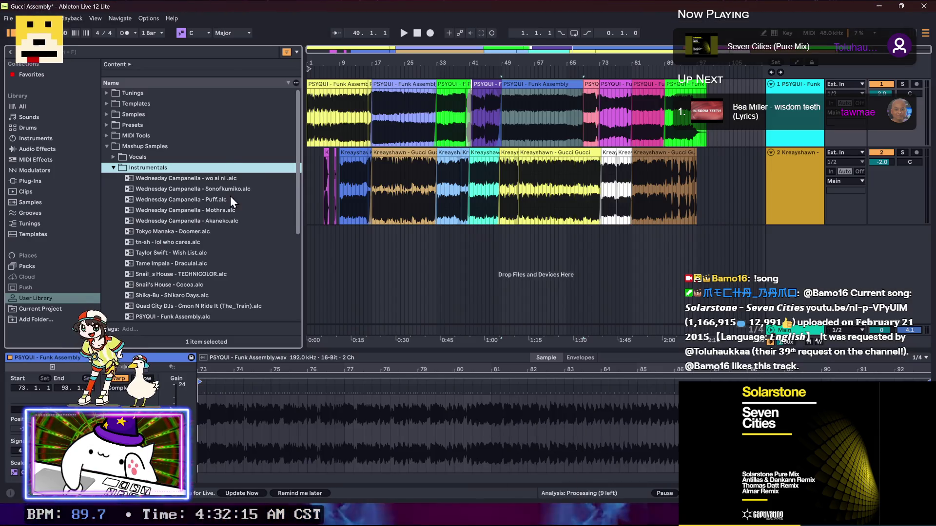
Step: Scroll to PSYQUI - Funk Assembly.alc in the browser and use Show in Explorer on it
scroll(213, 255, down, 1)
scroll(212, 258, down, 1)
scroll(212, 258, down, 2)
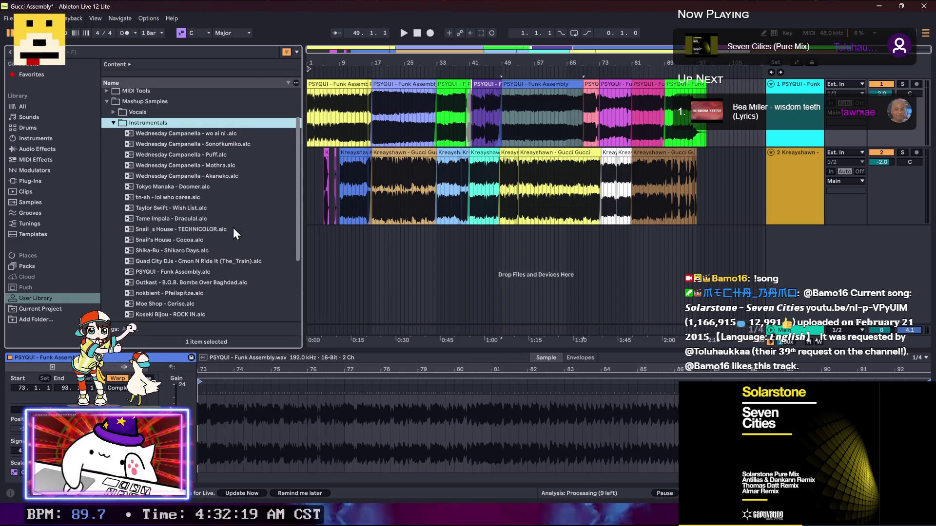
scroll(233, 227, down, 1)
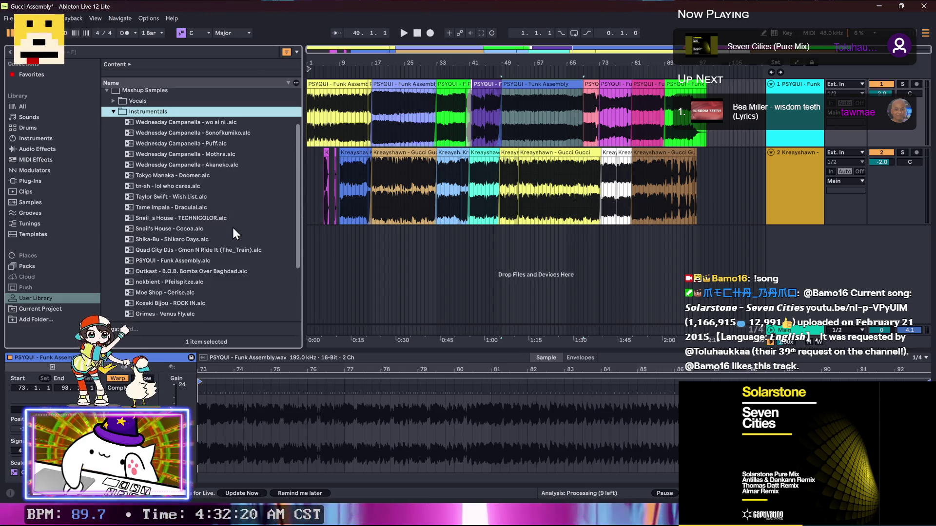
click(181, 262)
right_click(186, 262)
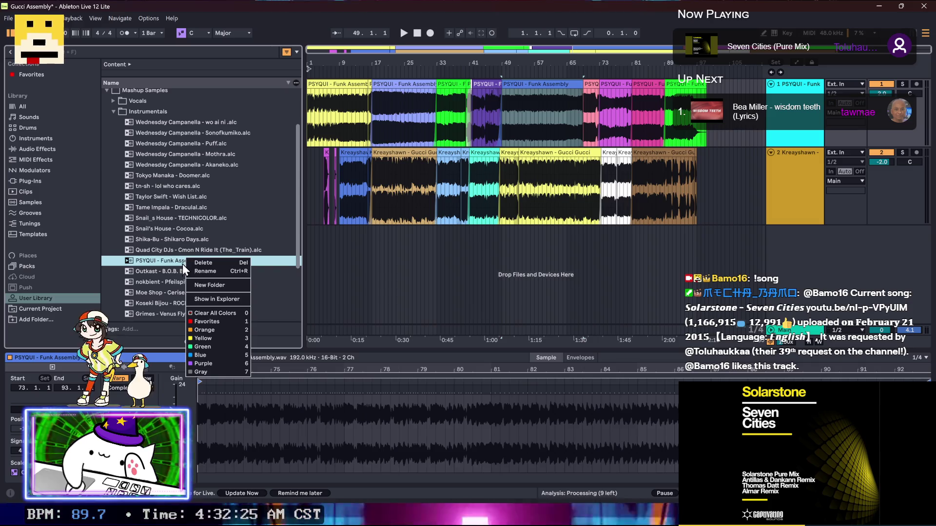
click(205, 298)
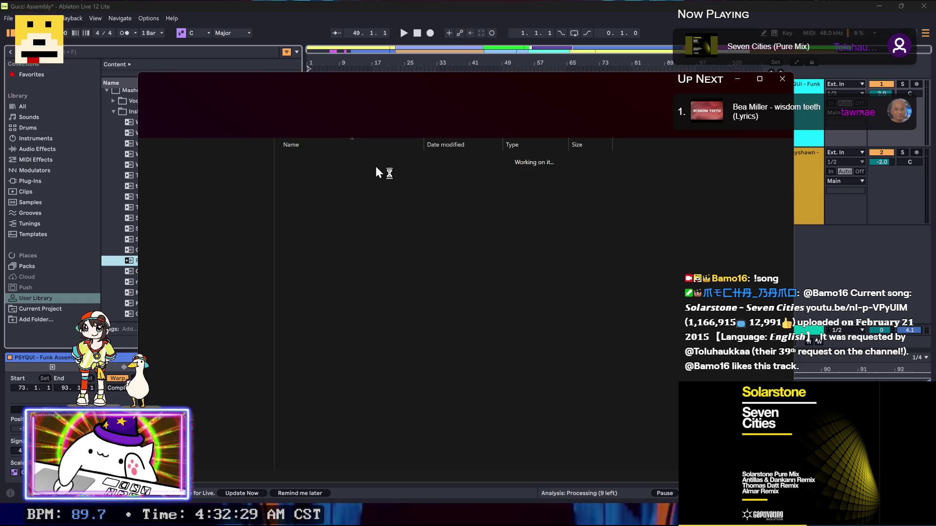
Step: Dismiss the file menu, clear the selection, and switch to the other Explorer window
right_click(352, 258)
click(326, 422)
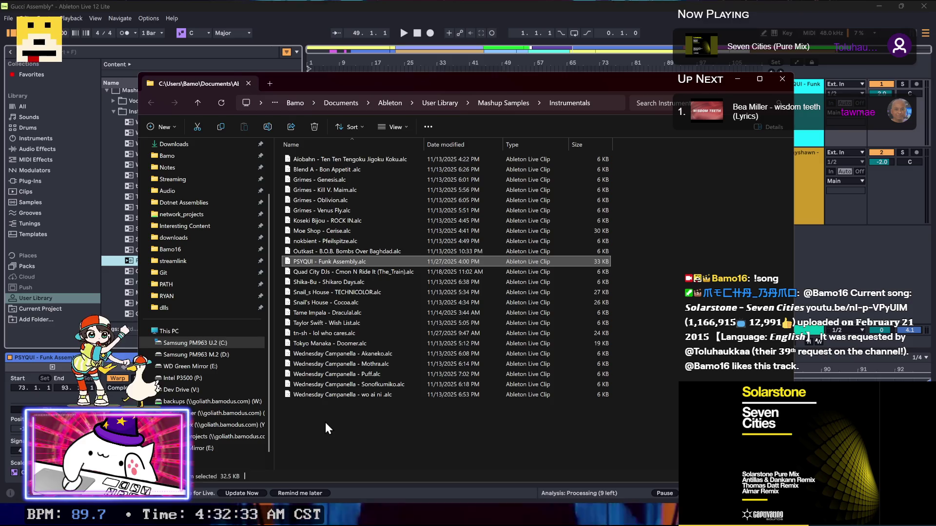
click(326, 422)
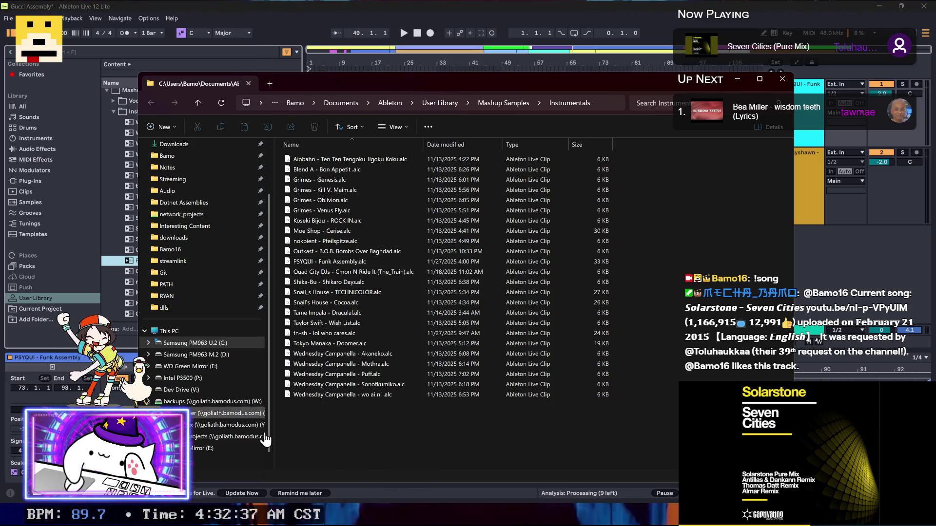
key(alt+Tab)
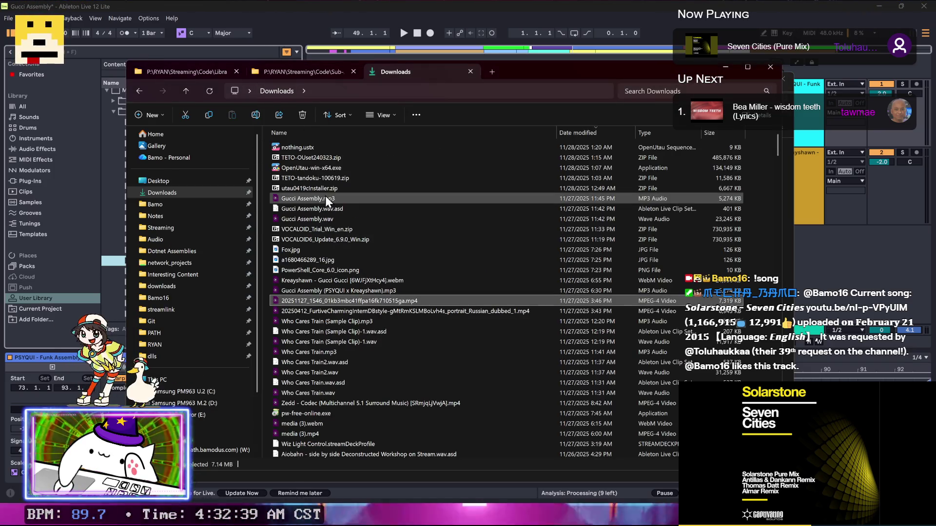
Step: Go to Audio > Samples > Instrumentals and open PSYQUI - Funk Assembly.wav in MediaInfo
click(204, 238)
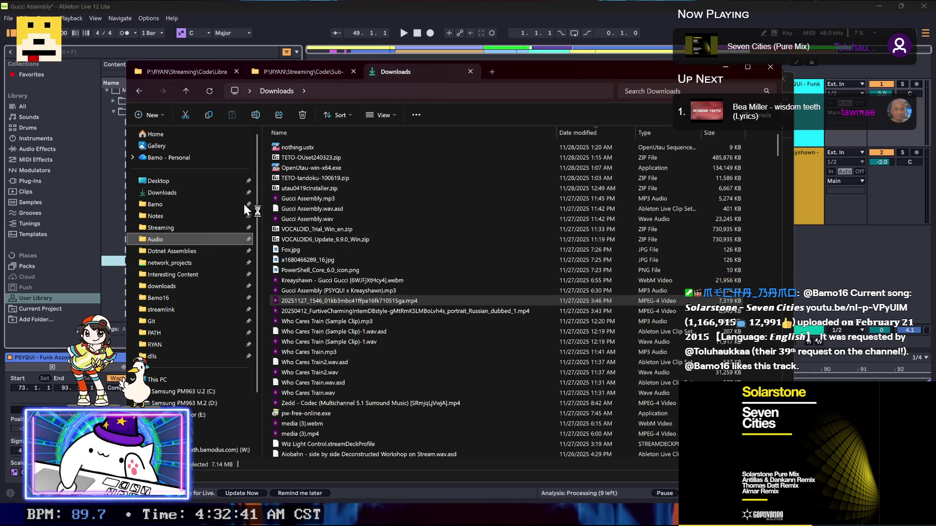
click(296, 158)
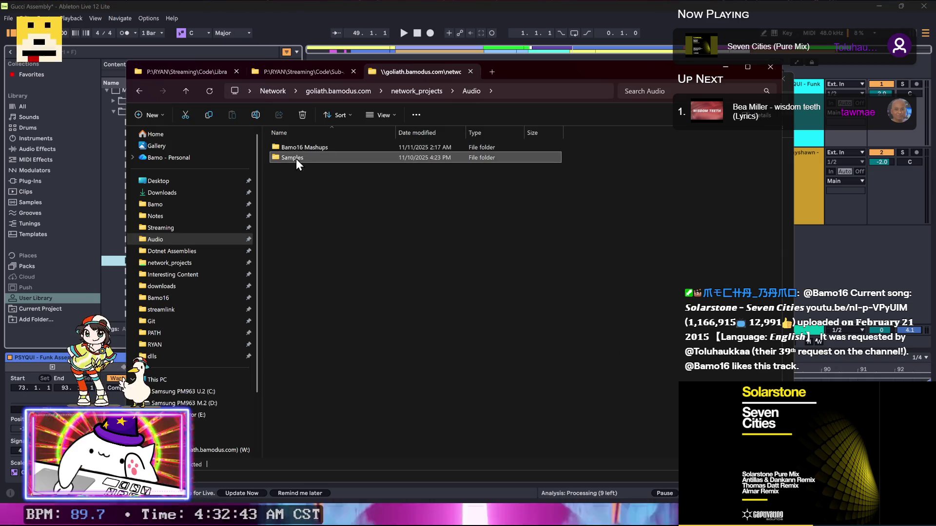
double_click(296, 159)
double_click(304, 156)
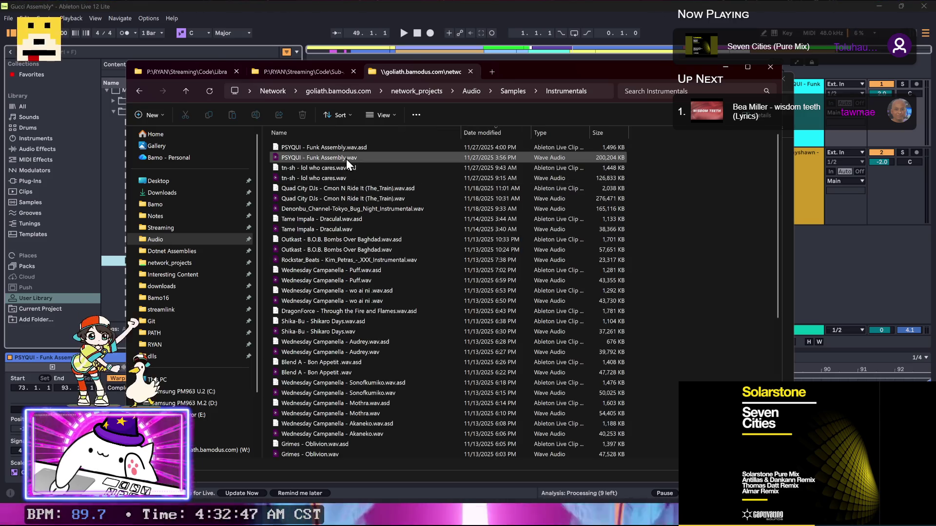
mouse_move(319, 157)
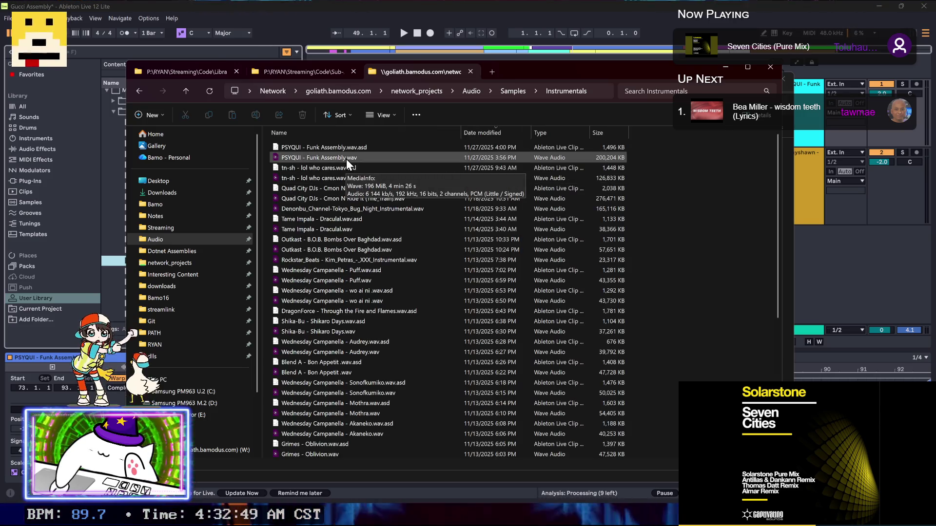
right_click(346, 159)
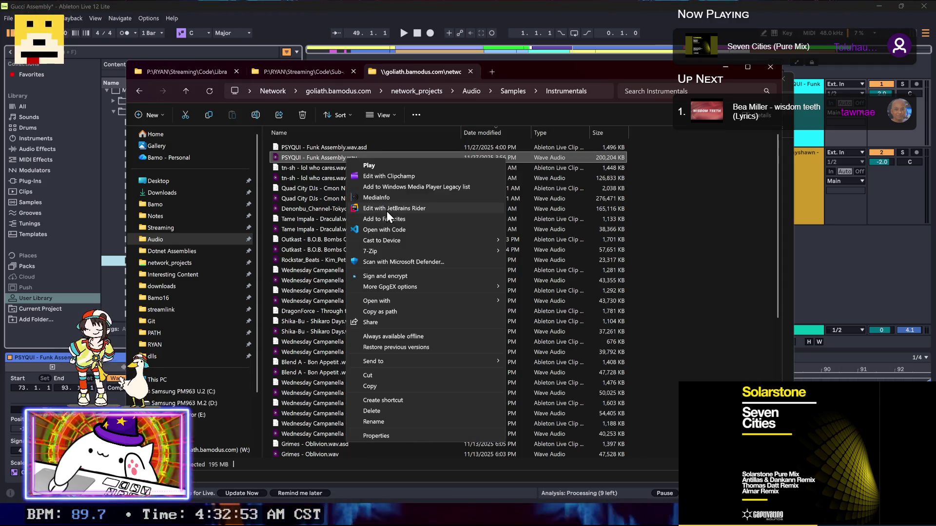
click(384, 200)
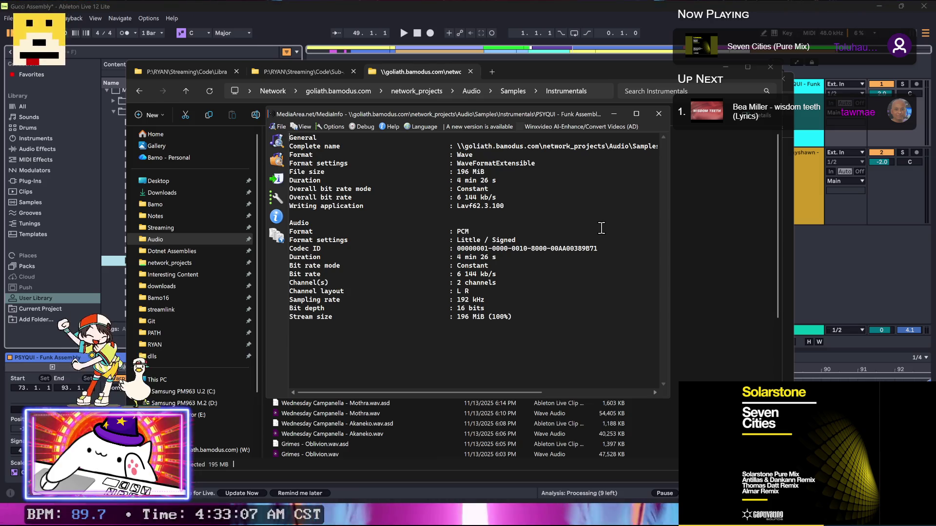
Step: Close MediaInfo and File Explorer after confirming the 192 kHz 16-bit stereo WAV
click(654, 117)
click(560, 2)
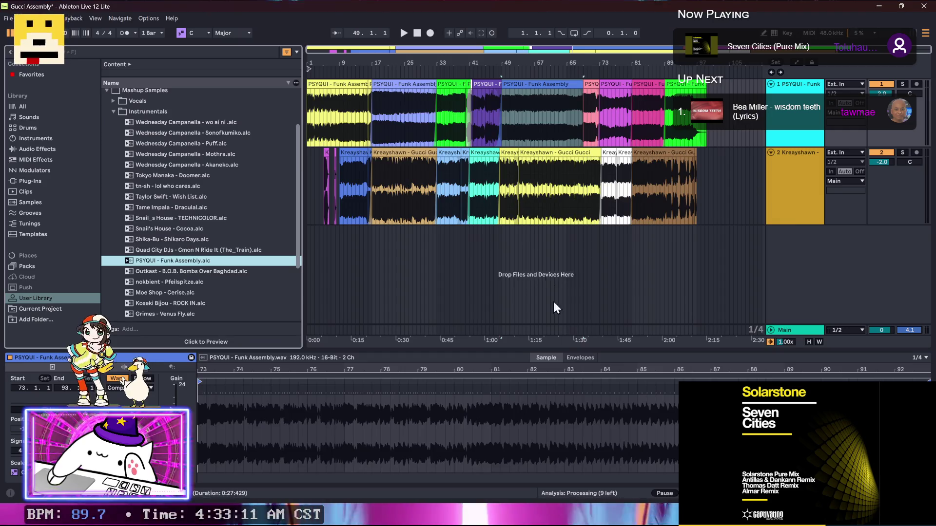
Step: Set the Fairlight audio sample rate to 44100, save the project settings, and confirm the change
key(alt+Tab)
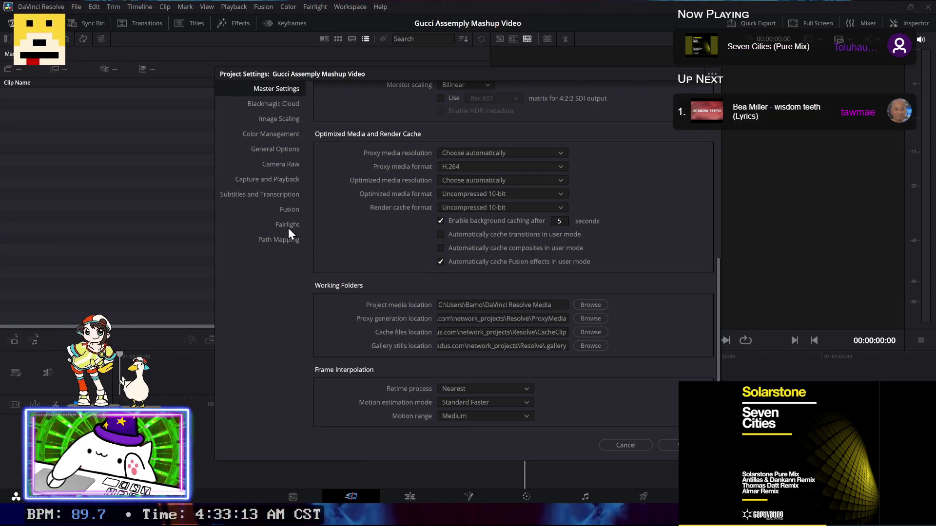
click(287, 225)
click(475, 111)
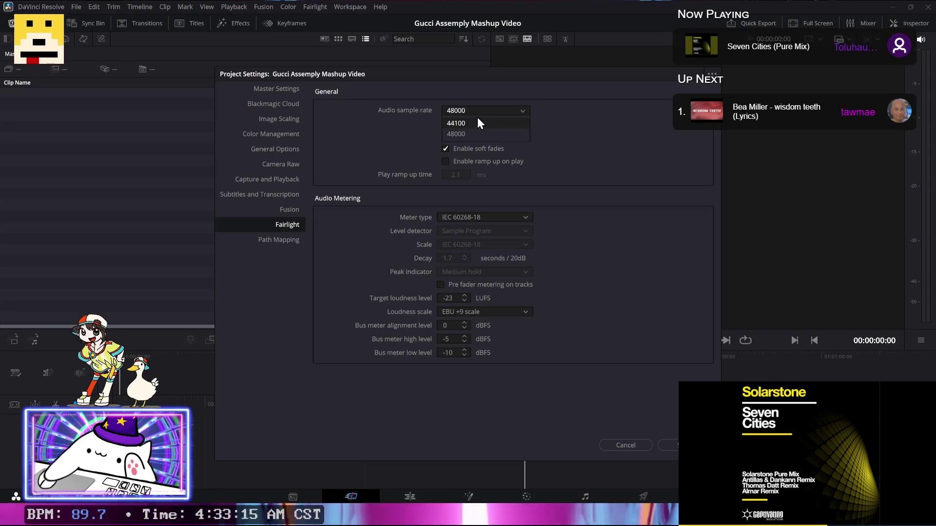
click(478, 125)
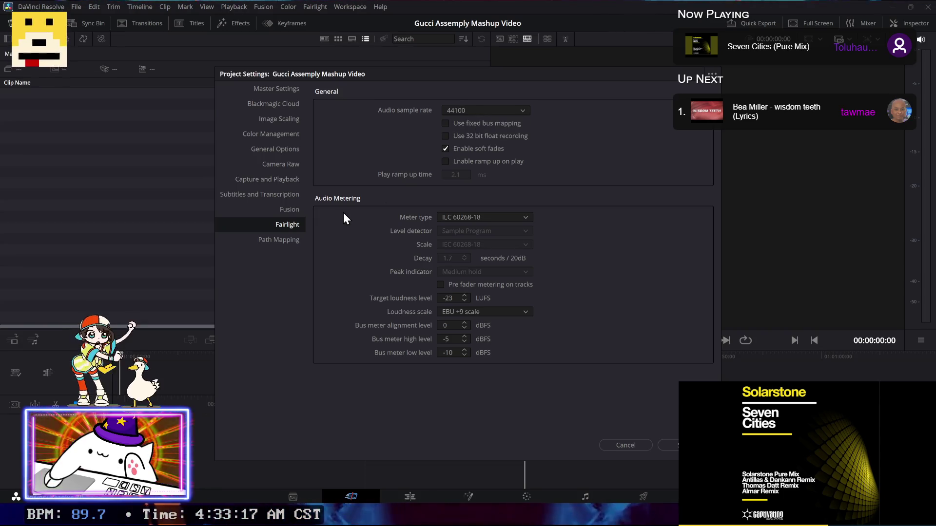
click(281, 90)
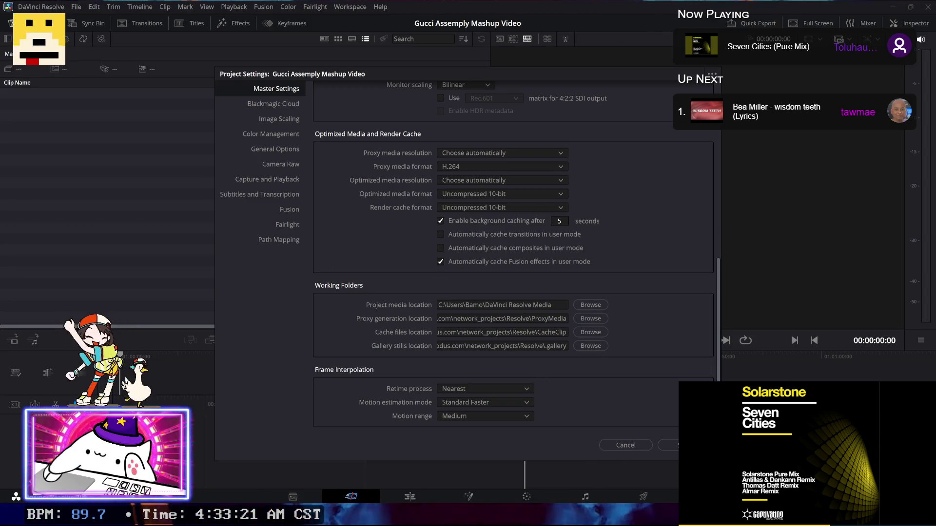
click(685, 445)
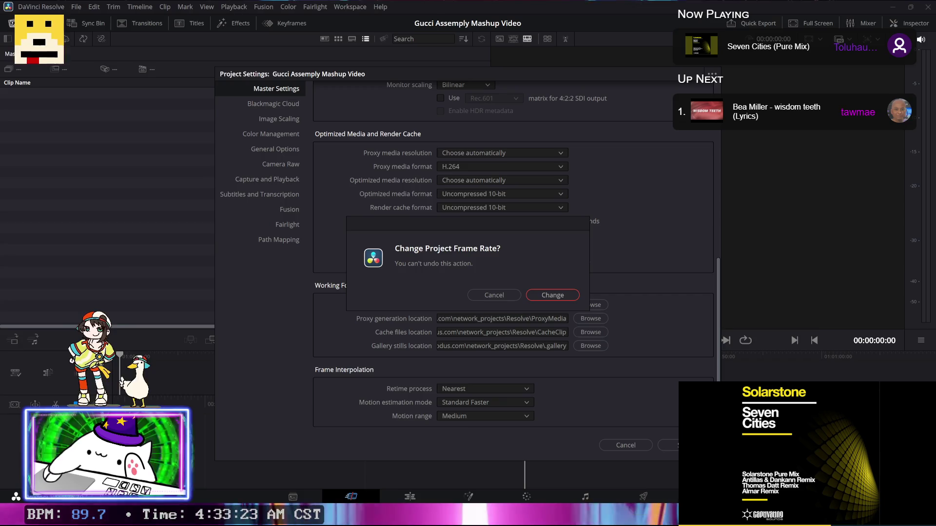
click(554, 295)
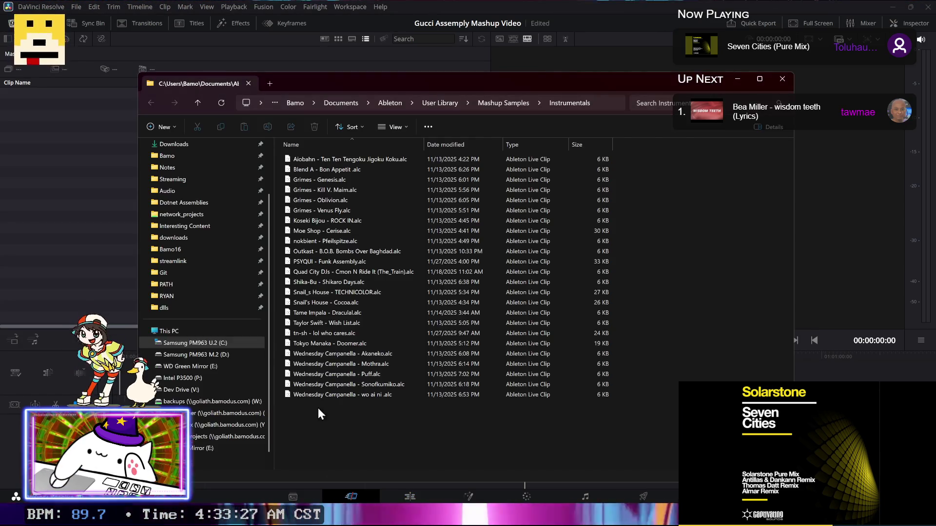
Step: Navigate File Explorer from the Instrumentals folder to Downloads
click(248, 83)
click(364, 498)
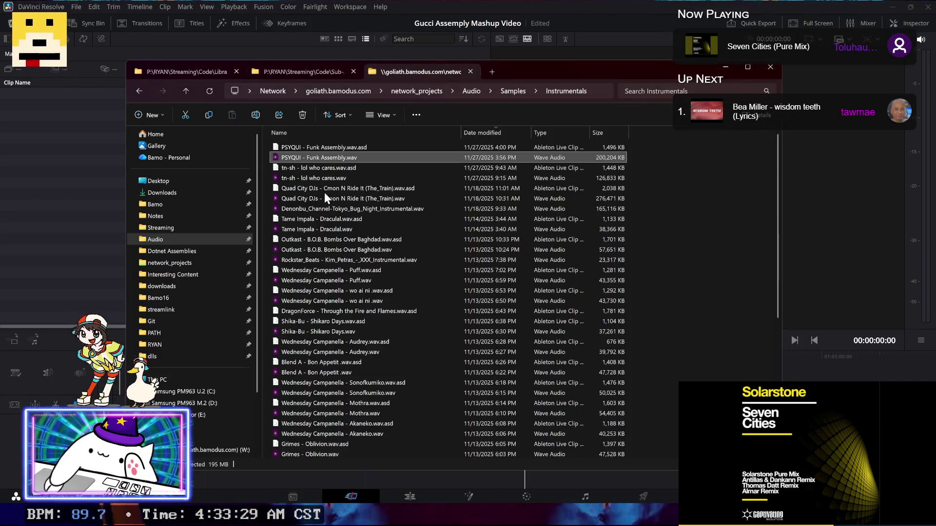
click(326, 72)
click(376, 71)
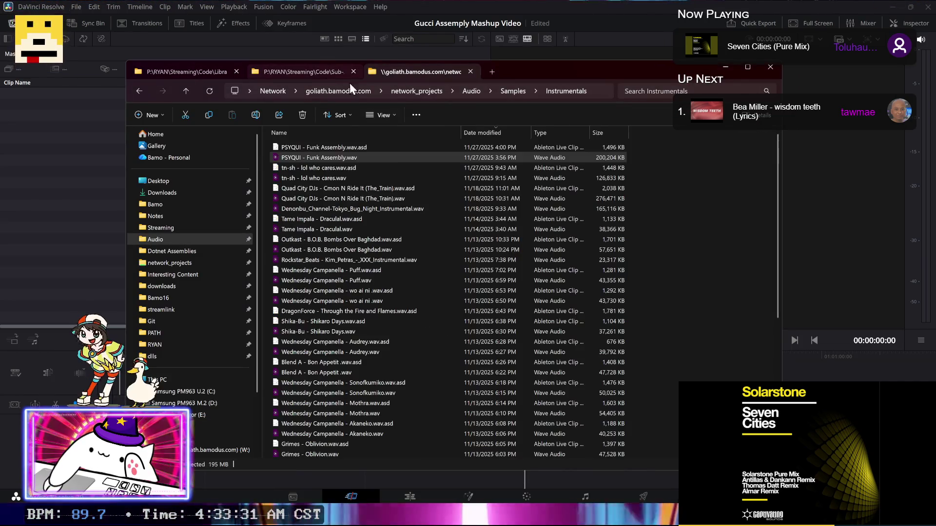
click(203, 200)
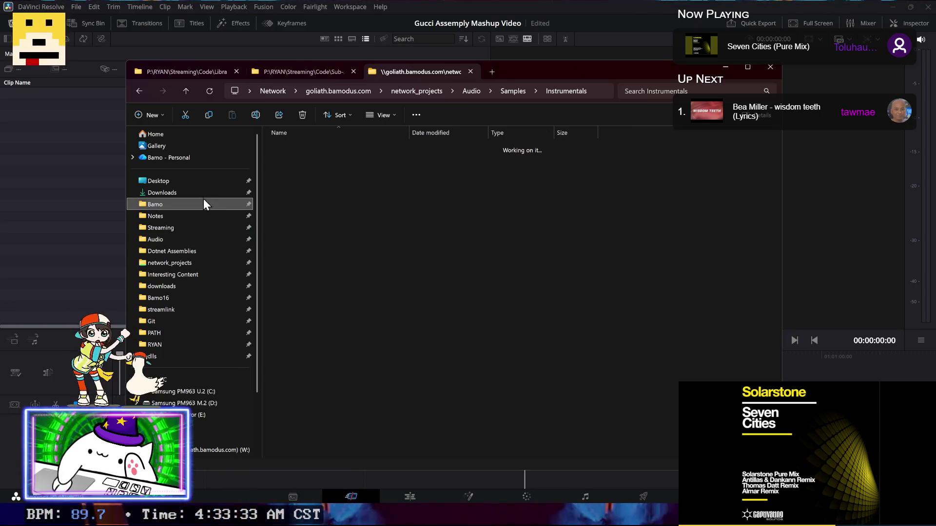
click(200, 186)
click(210, 192)
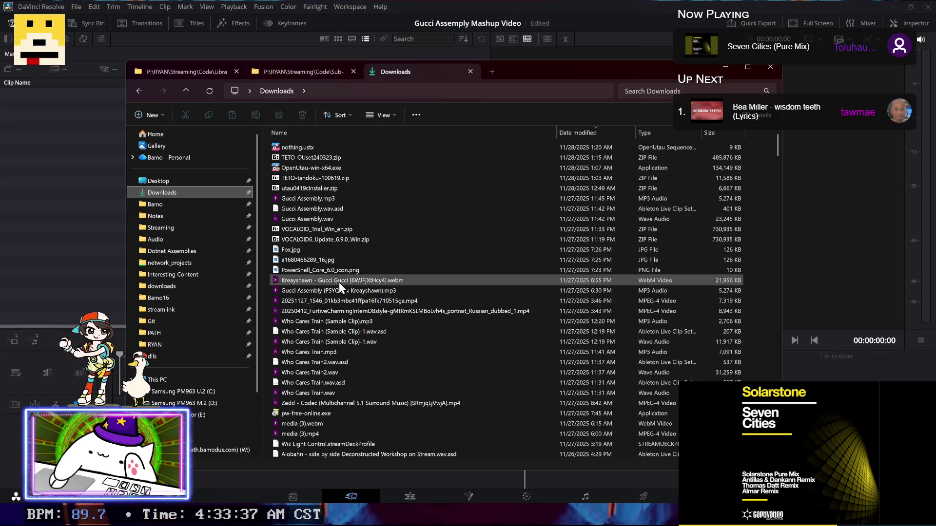
Step: Drag the Kreayshawn - Gucci Gucci webm into the media pool, accepting the frame-rate change
mouse_move(339, 282)
mouse_down()
mouse_move(100, 211)
mouse_move(72, 192)
mouse_up()
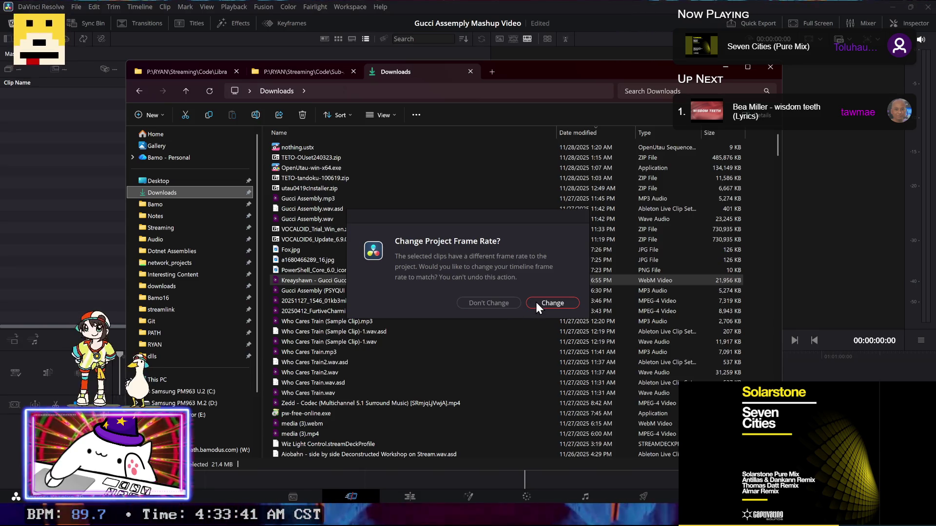
click(489, 302)
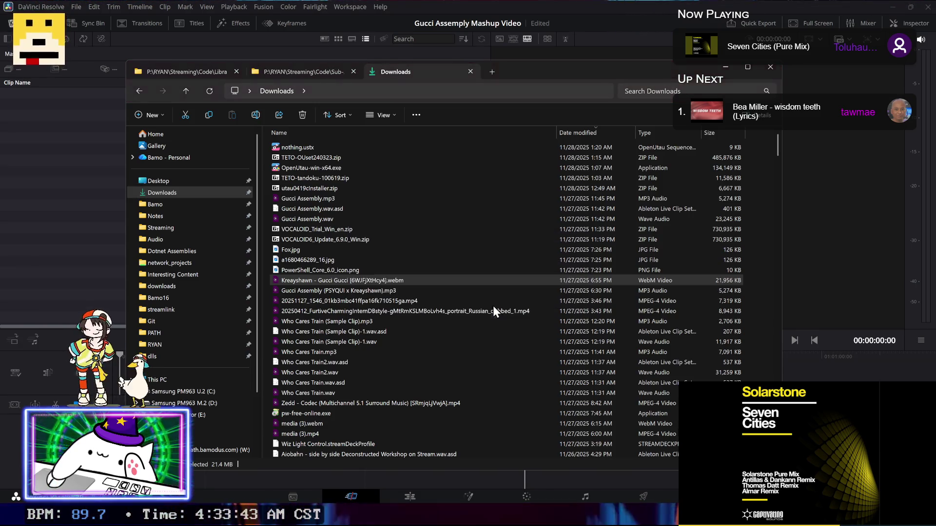
click(69, 139)
Step: Create a 'Gucci Assembly Video' timeline from the Kreayshawn clip and switch to the Edit page
right_click(74, 95)
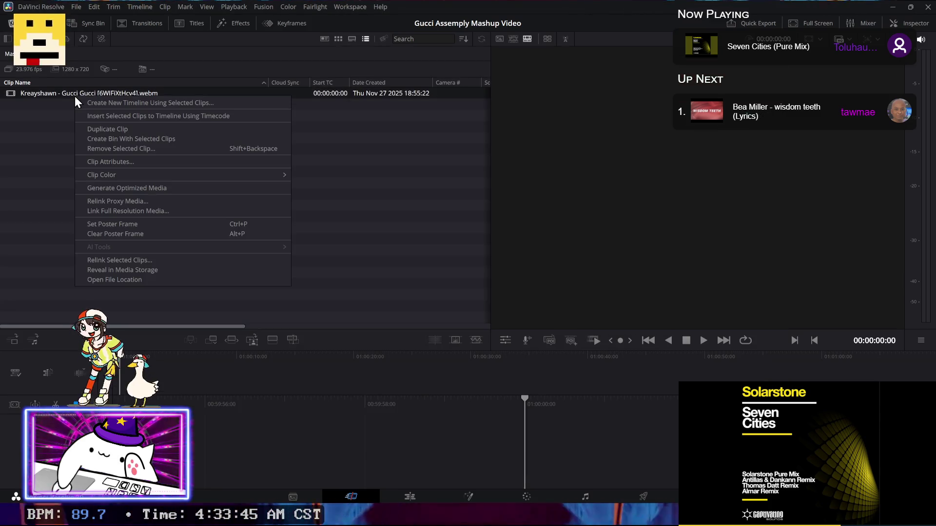
click(91, 103)
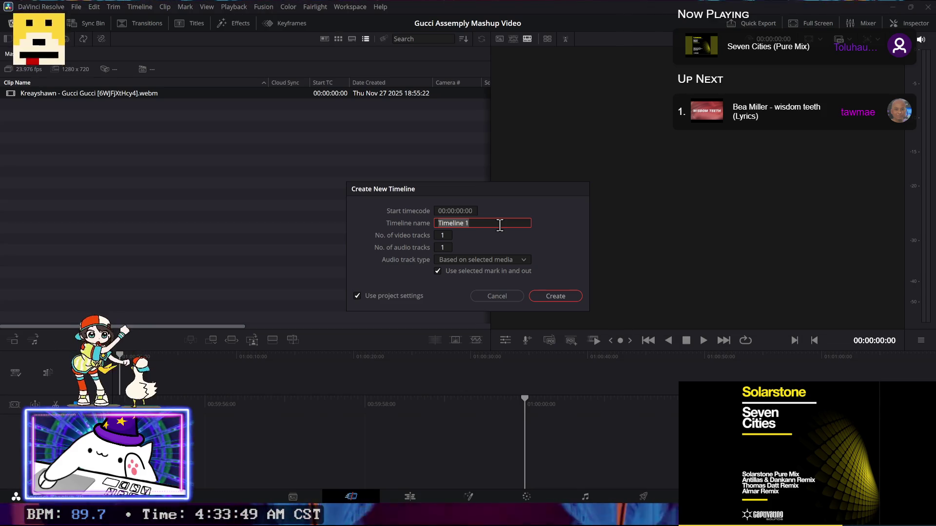
text(Kreay)
key(ctrl+a)
key(BackSpace)
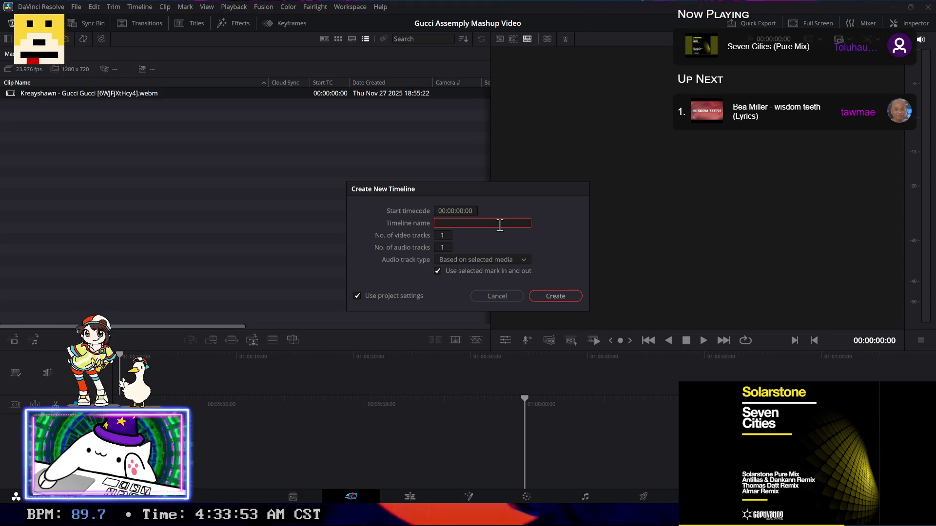
text(Ass)
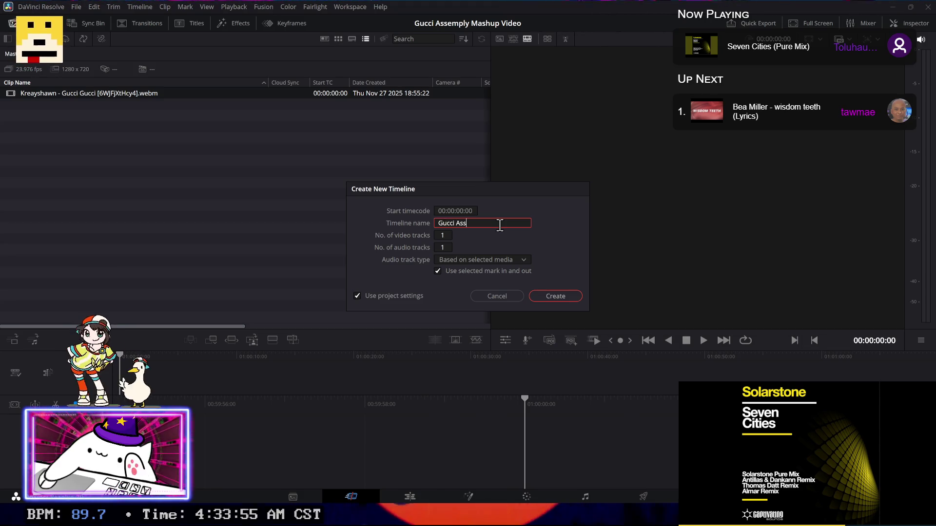
text(embly )
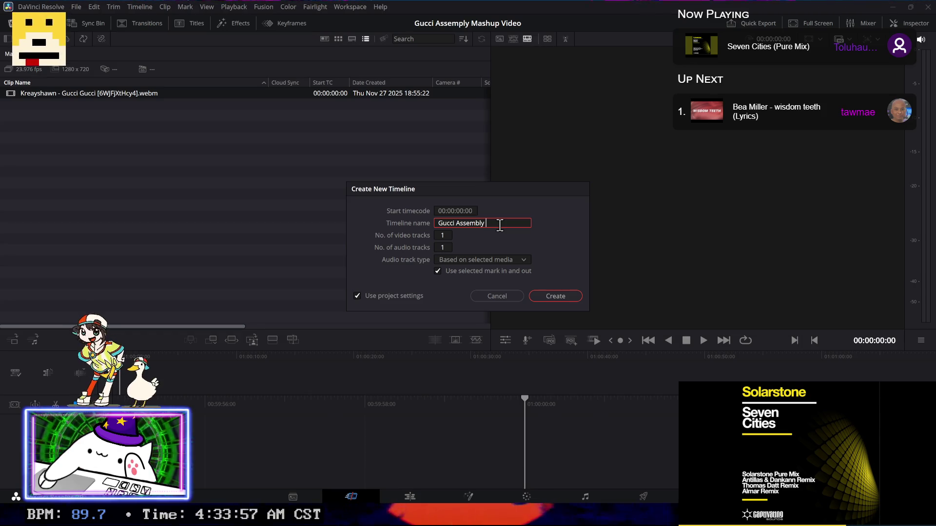
text(Video)
click(557, 295)
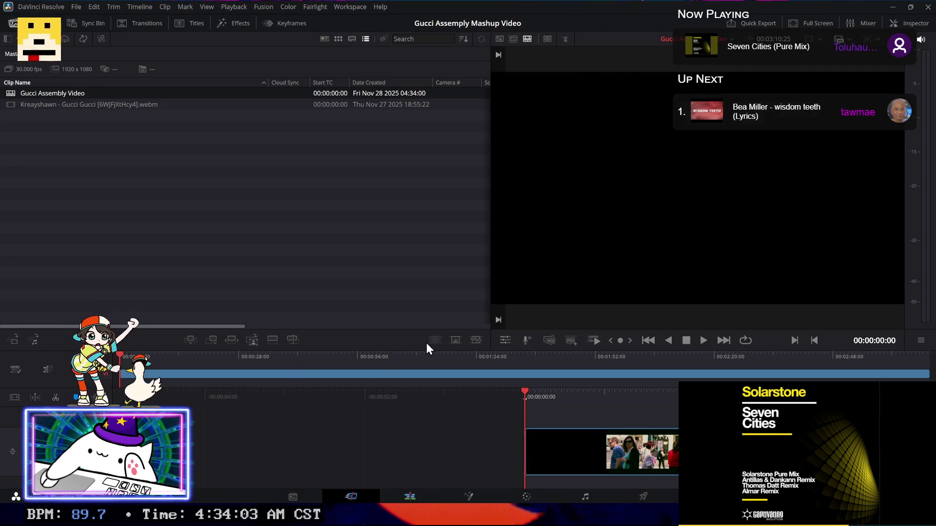
key(shift+4)
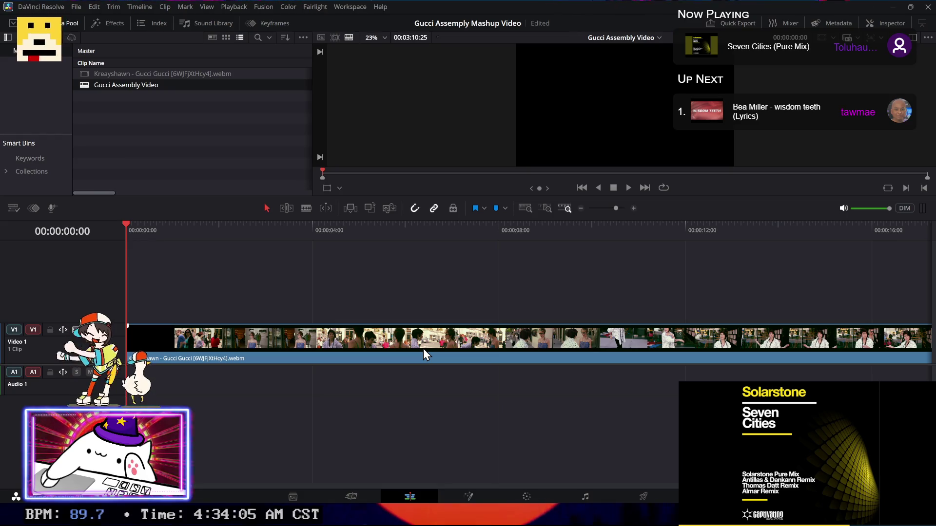
scroll(280, 299, right, 5)
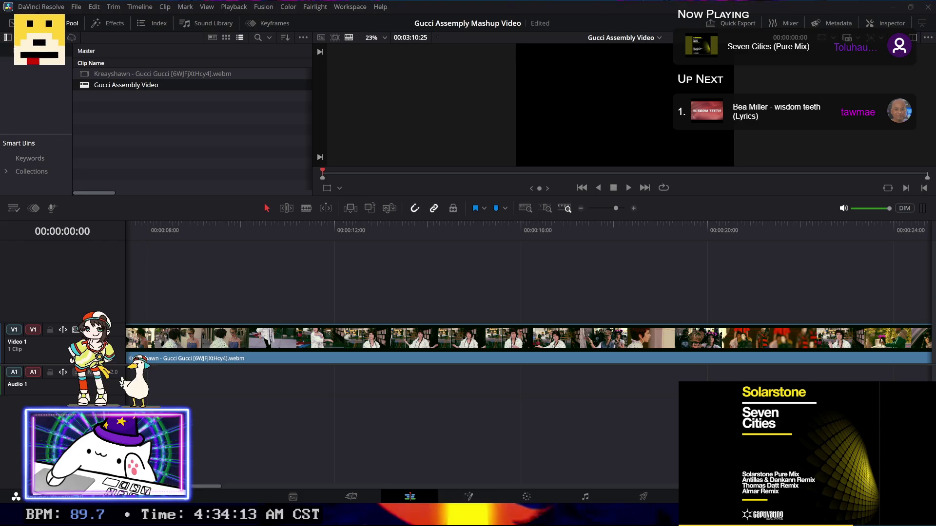
Step: Launch Calculator and compute 175 ÷ 120 = 1.4583, copying the ratio
key(super+r)
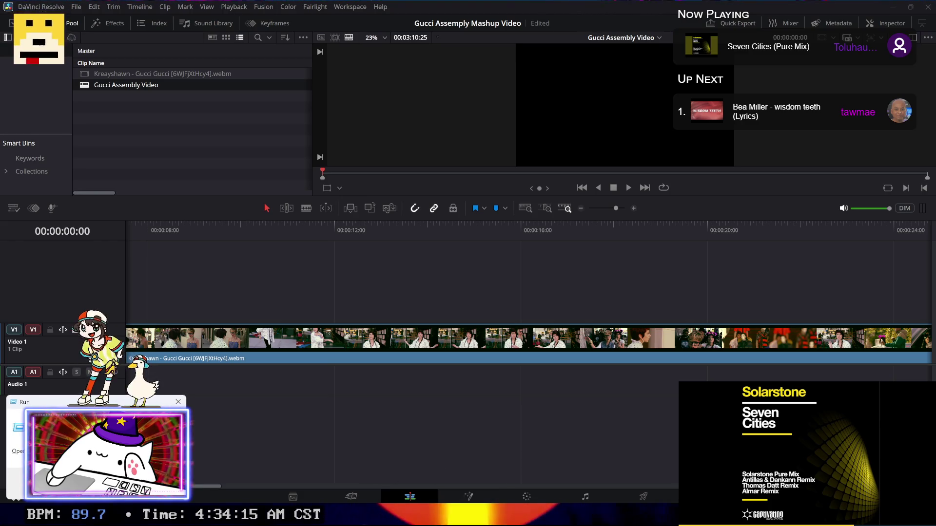
key(Escape)
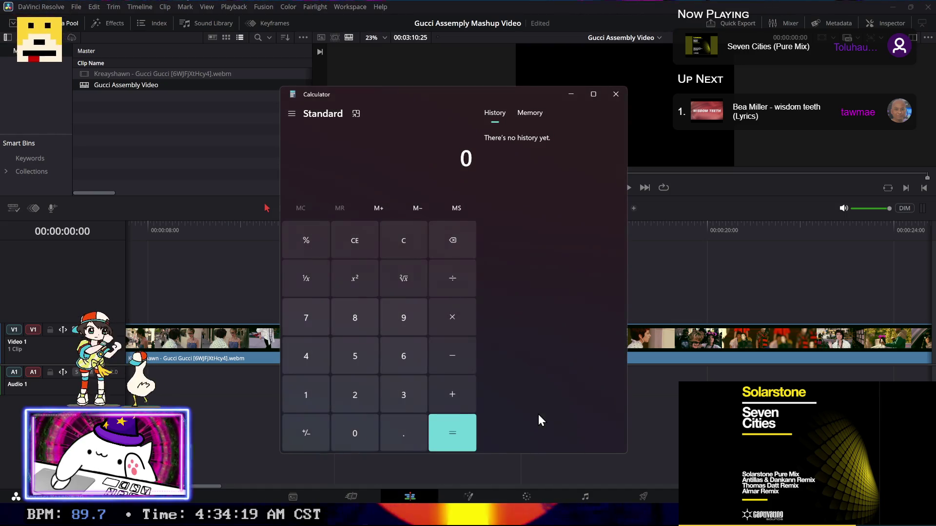
text(175/120)
key(Return)
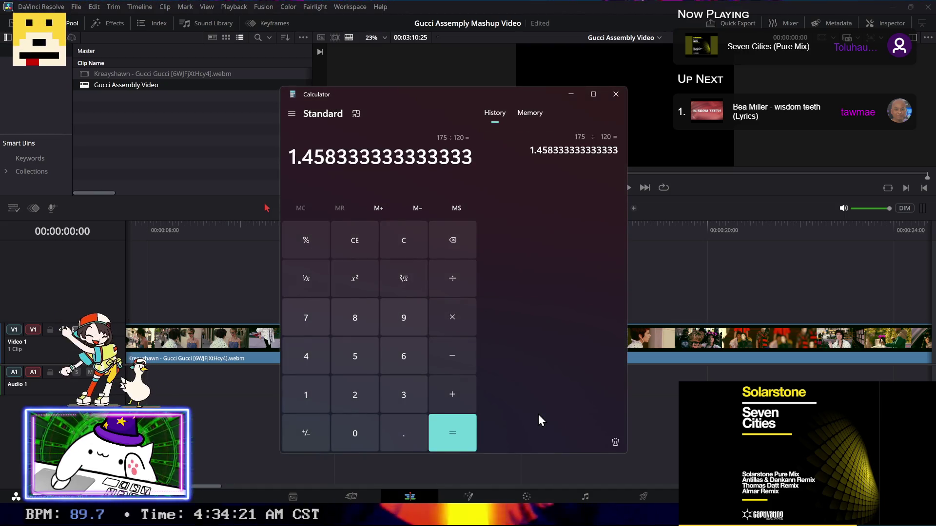
key(ctrl+c)
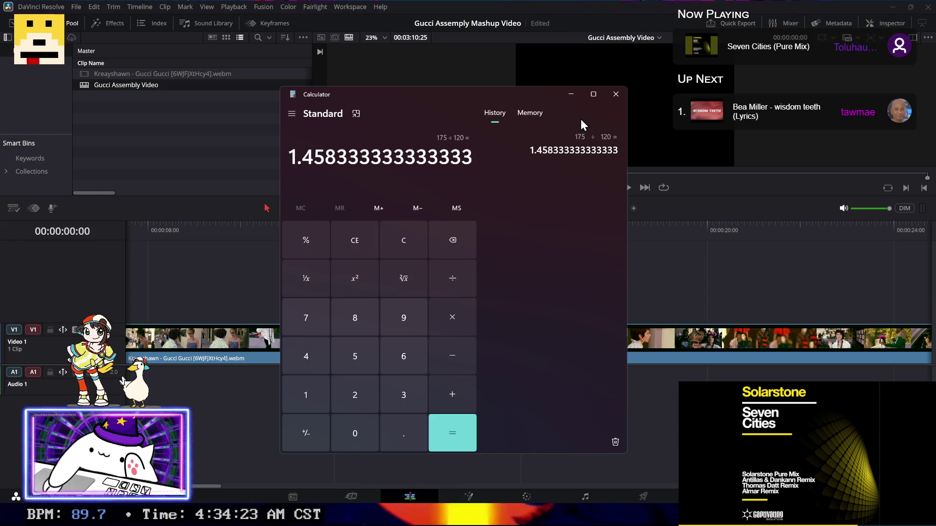
Step: Multiply by 100 to get 145.83, copy the percentage, and close Calculator
text(*100)
key(Return)
key(ctrl+c)
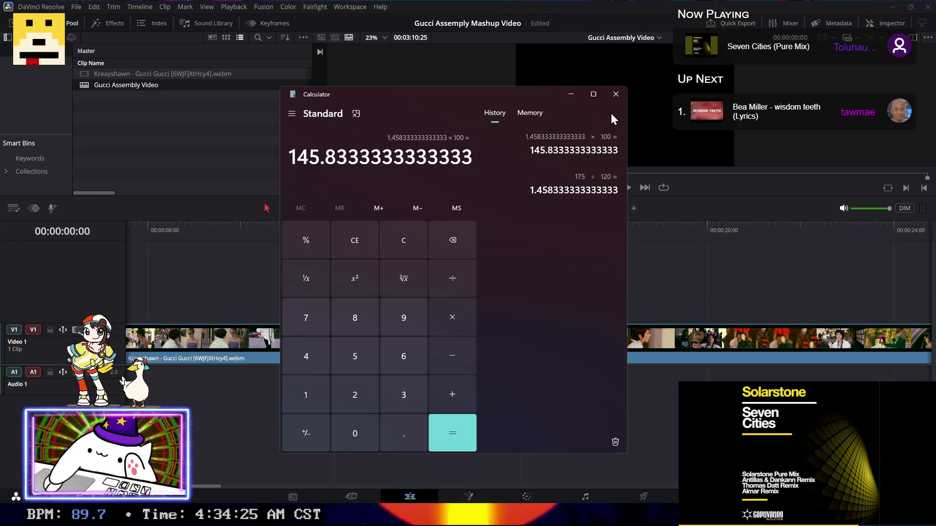
click(615, 94)
Step: Change the Gucci Gucci clip's speed to 145.83%
right_click(406, 340)
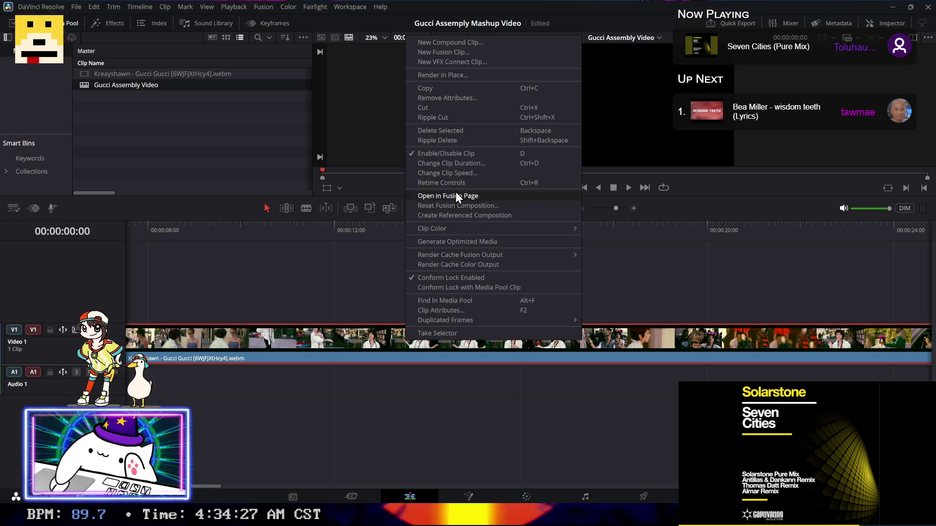
click(460, 177)
key(ctrl+v)
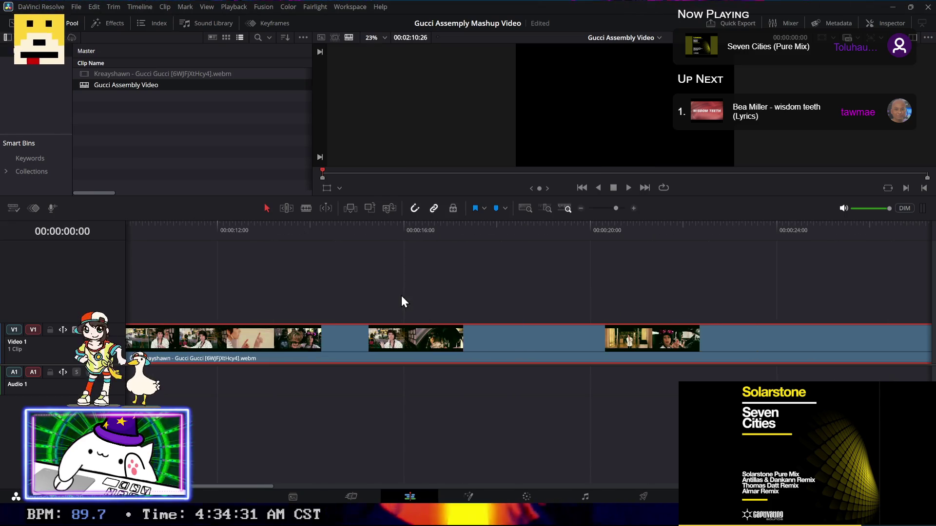
Step: Mute the timeline audio, play the sped-up clip from about 10 s, then select the Kreayshawn clip
click(155, 229)
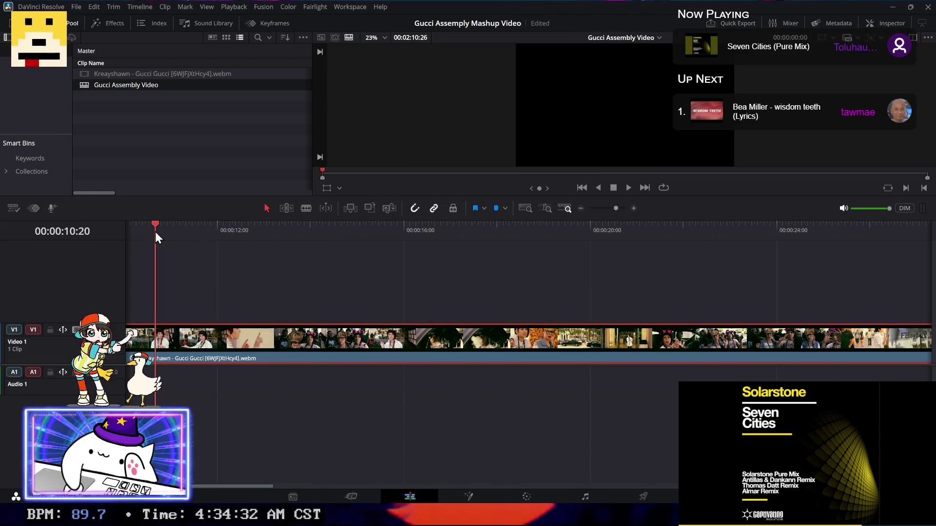
click(843, 208)
scroll(459, 311, up, 3)
key(space)
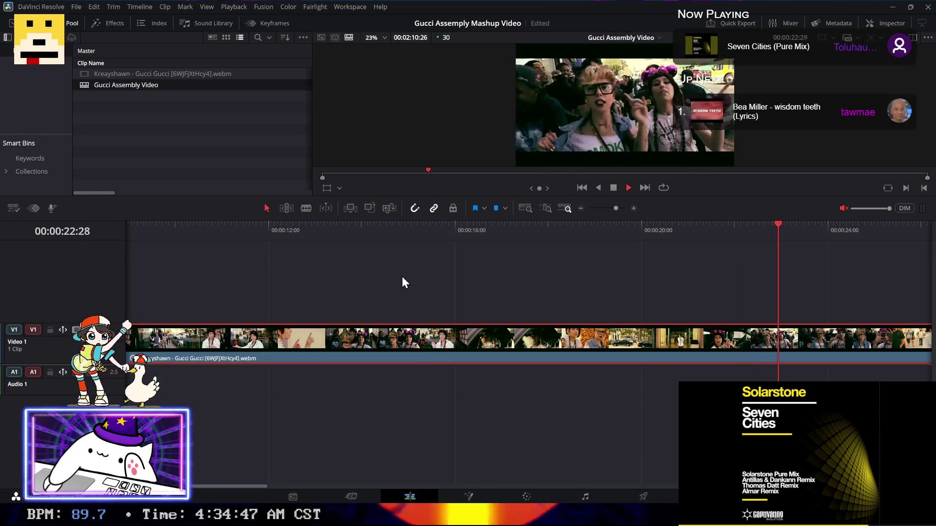
key(space)
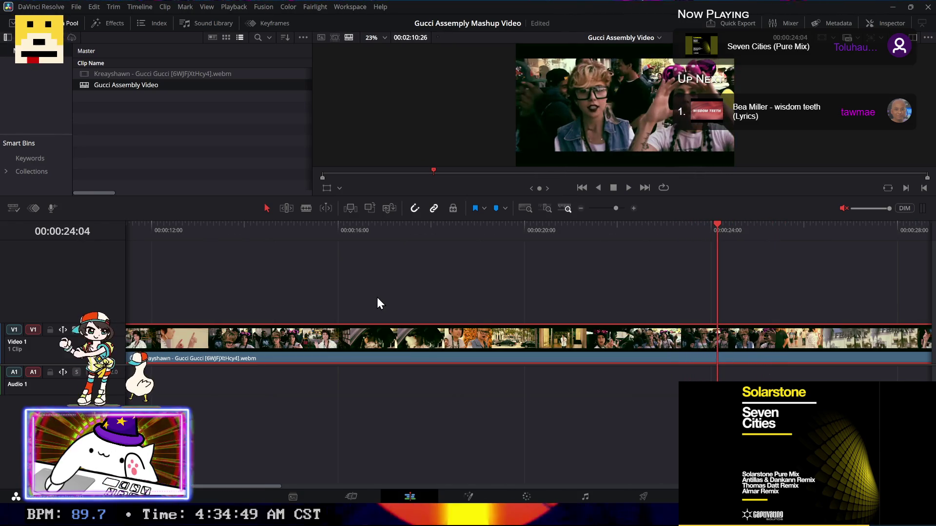
click(168, 125)
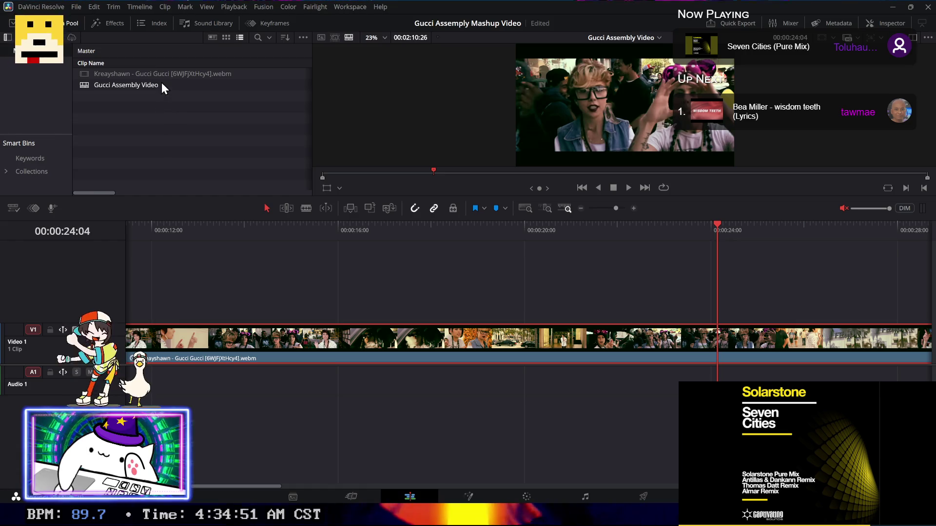
click(177, 75)
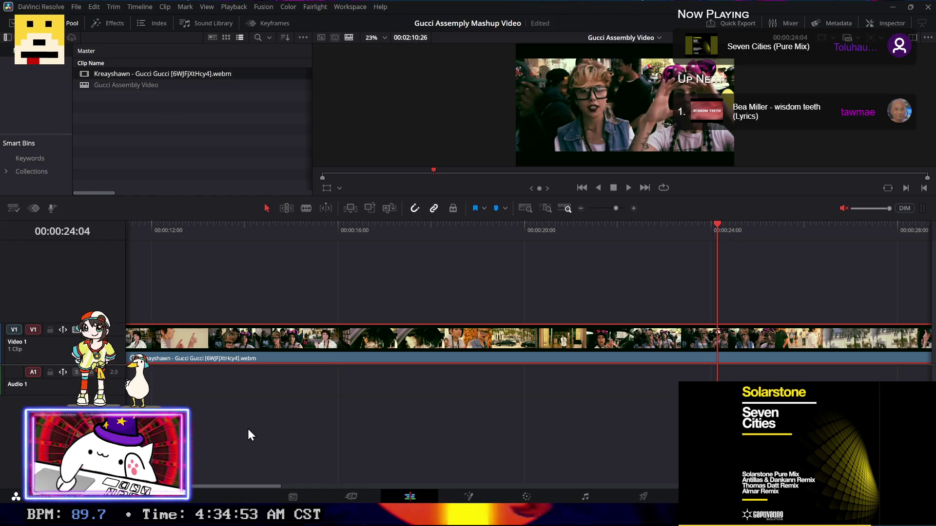
Step: Launch Shutter Encoder from a Start search for 'shutt', then bring the Downloads folder forward
key(super)
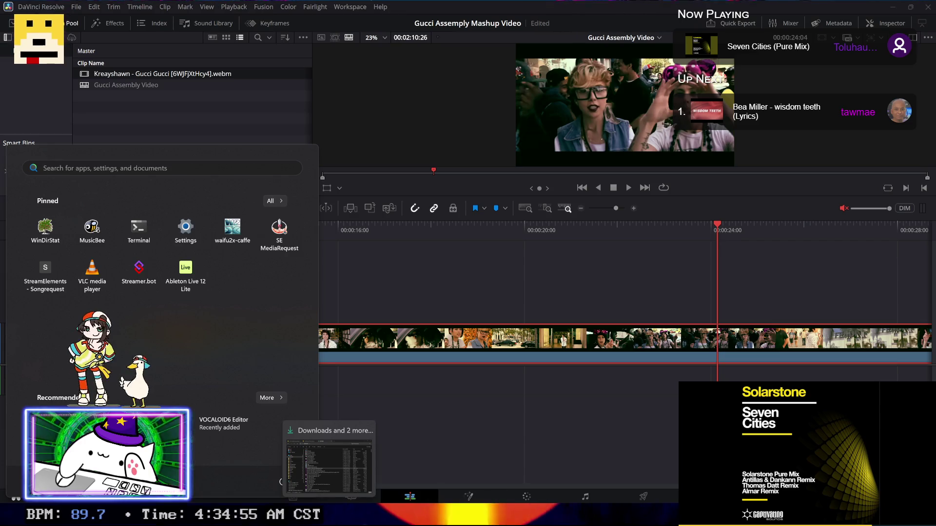
text(shutt)
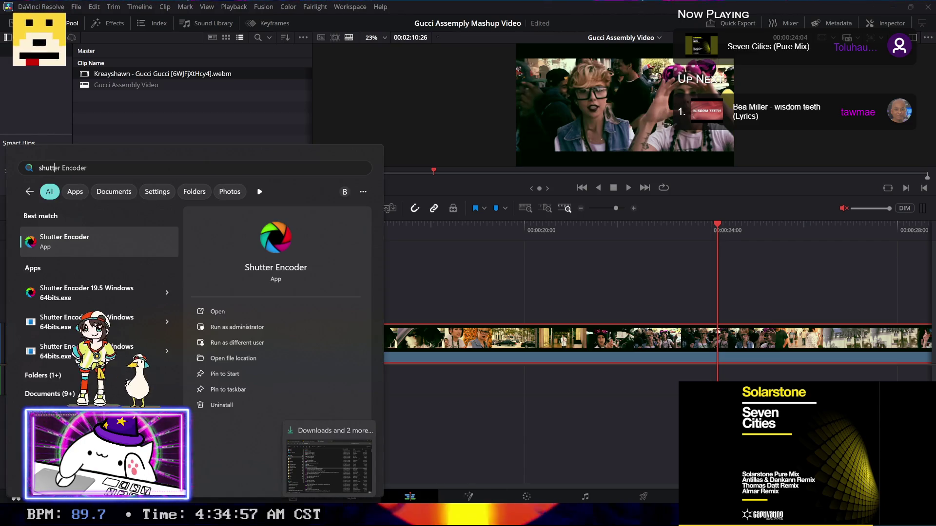
key(Escape)
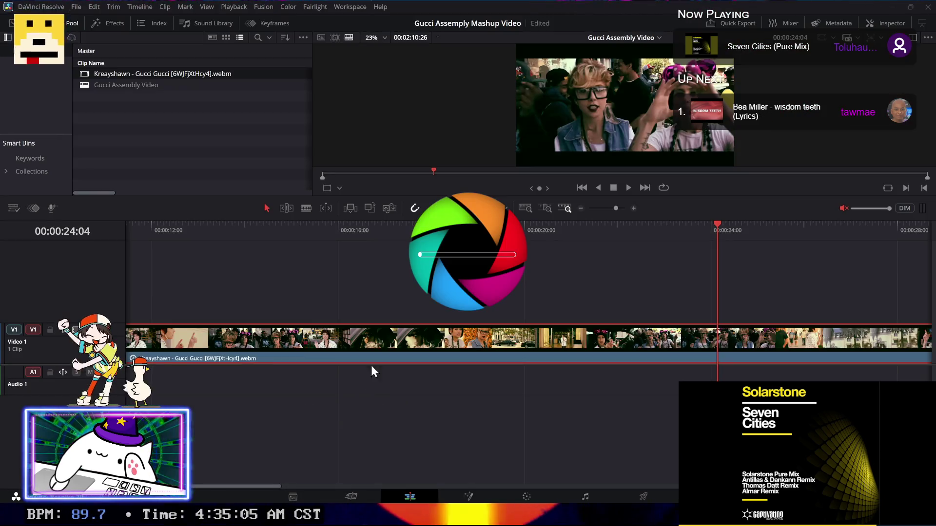
click(397, 517)
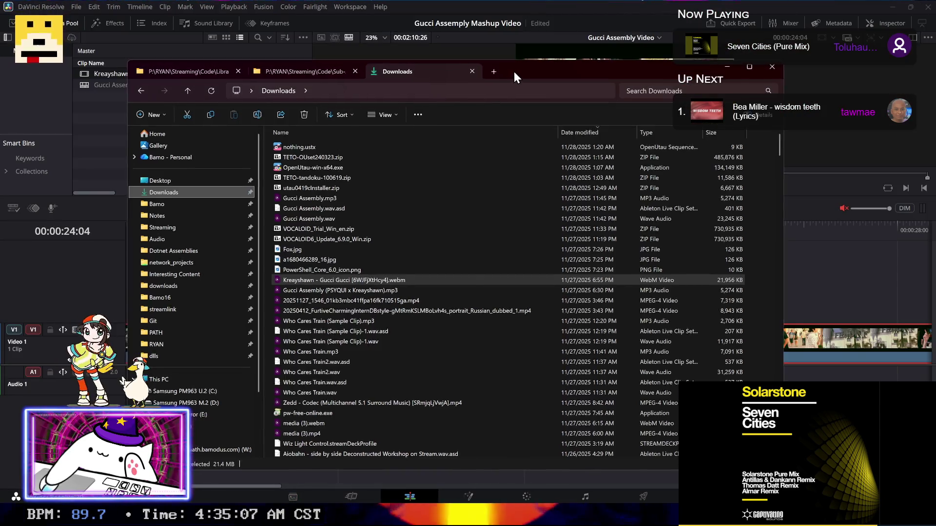
Step: Decline the update offer and drag the Kreayshawn webm from Downloads into Shutter Encoder's file list
drag(513, 71, 641, 33)
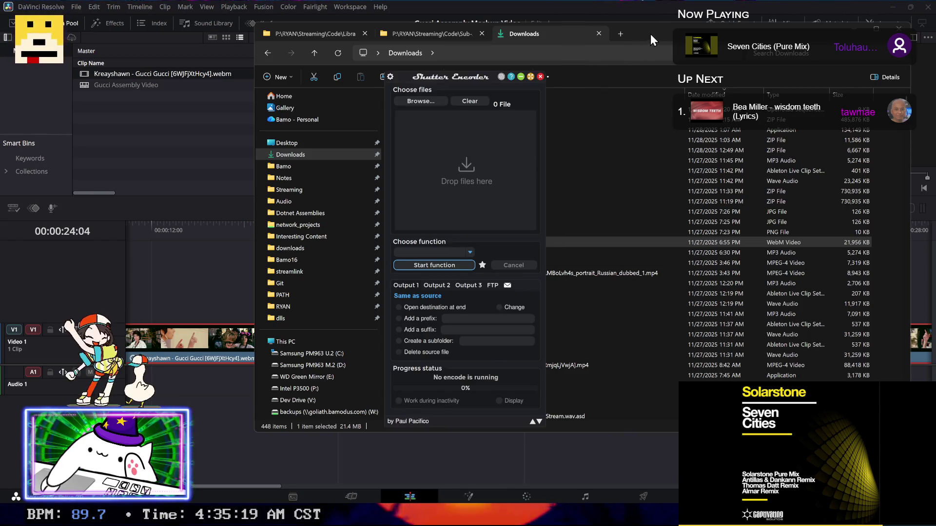
click(650, 34)
drag(645, 32, 651, 287)
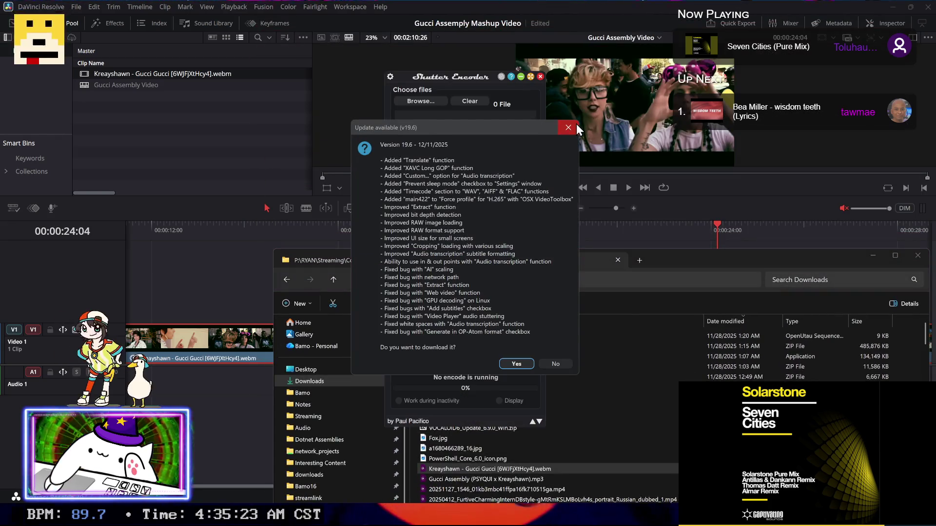
click(568, 128)
drag(516, 469, 455, 176)
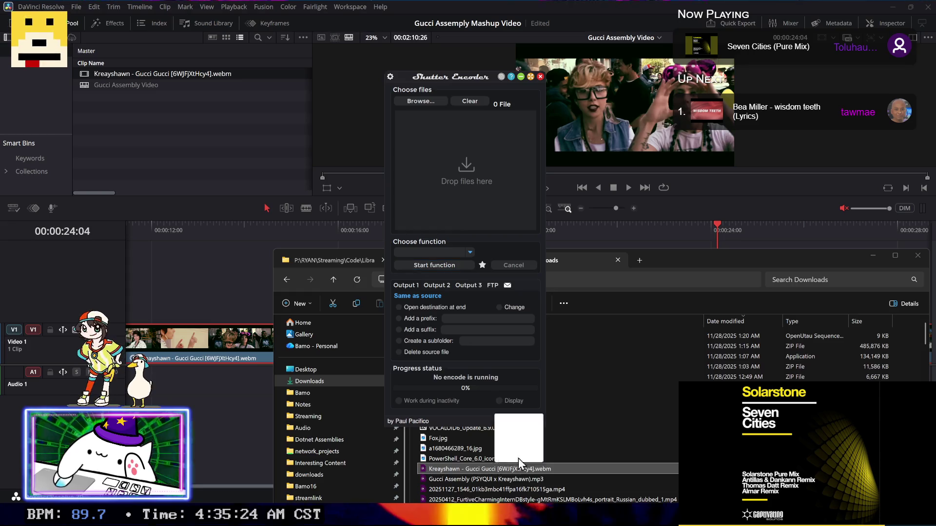
click(465, 250)
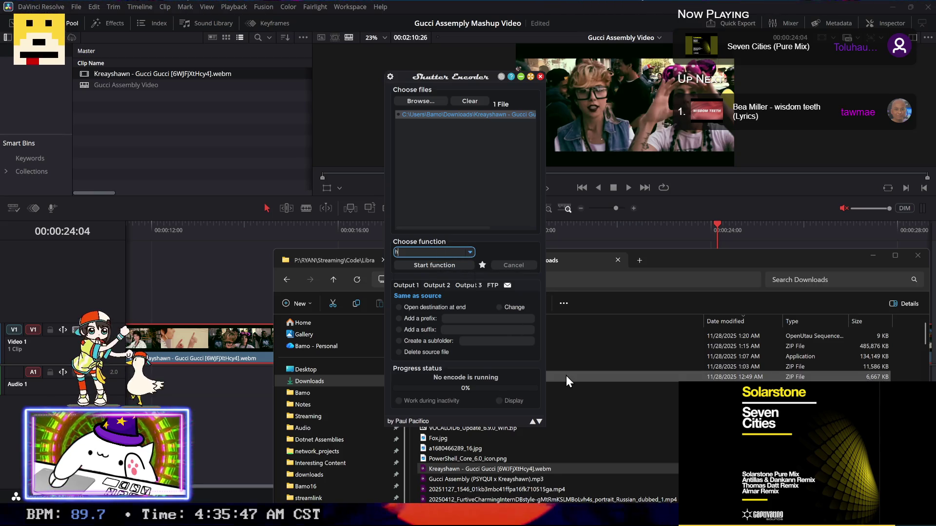
Step: Set the conversion function to h264 and review the 1280×720 AV1 clip's details in MediaInfo
text(264)
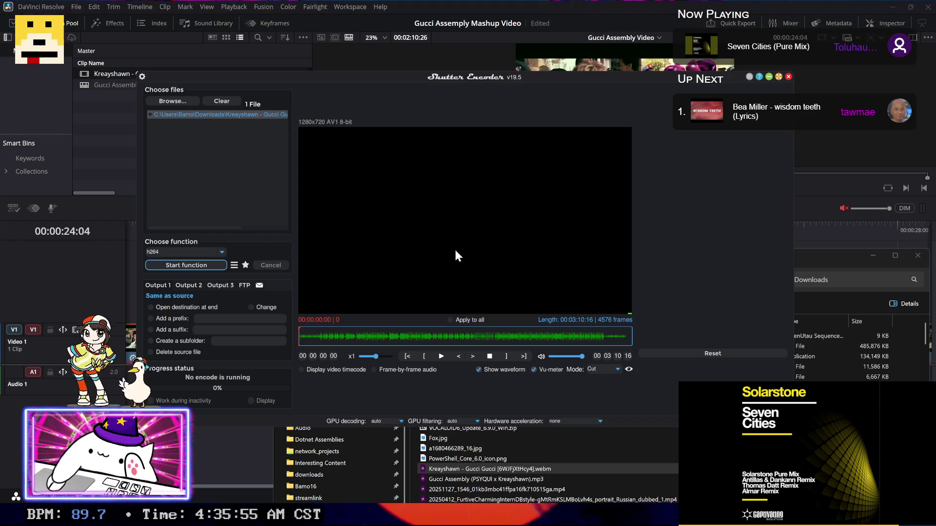
click(691, 354)
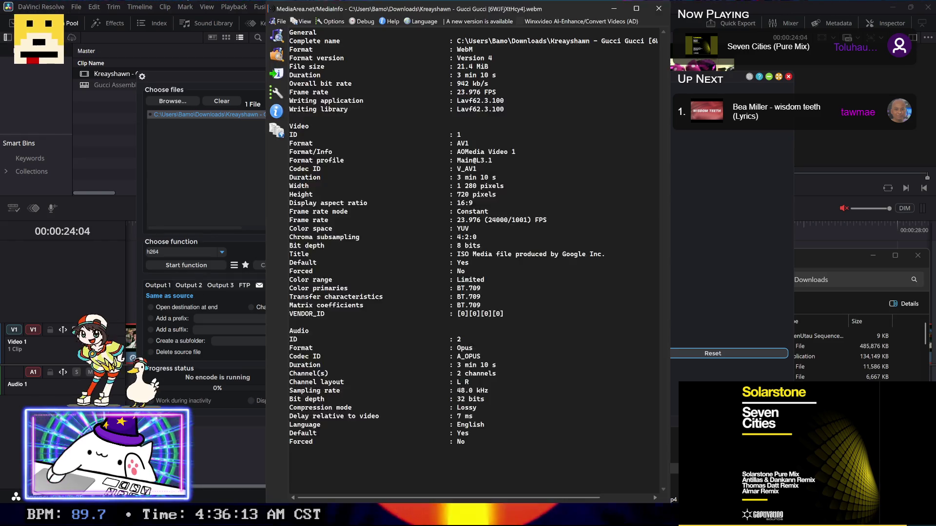
click(658, 8)
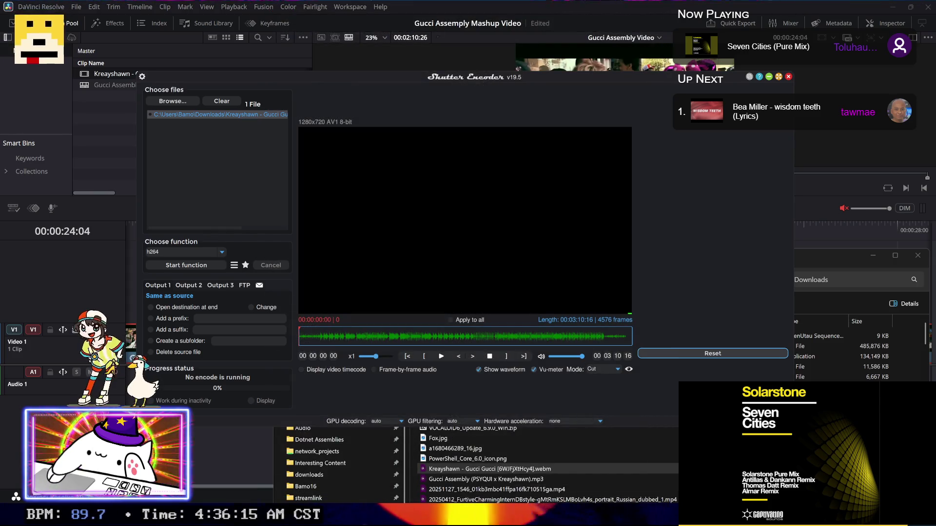
click(899, 7)
click(900, 7)
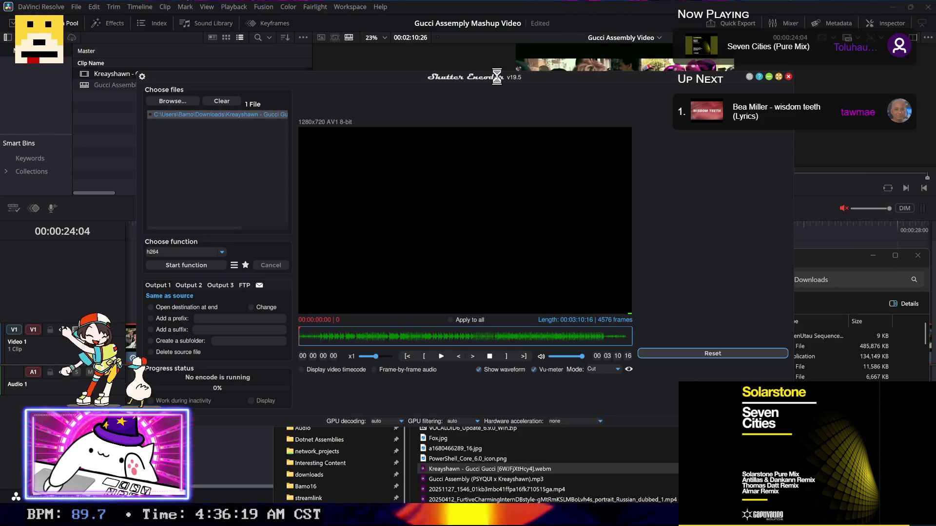
drag(497, 78, 510, 73)
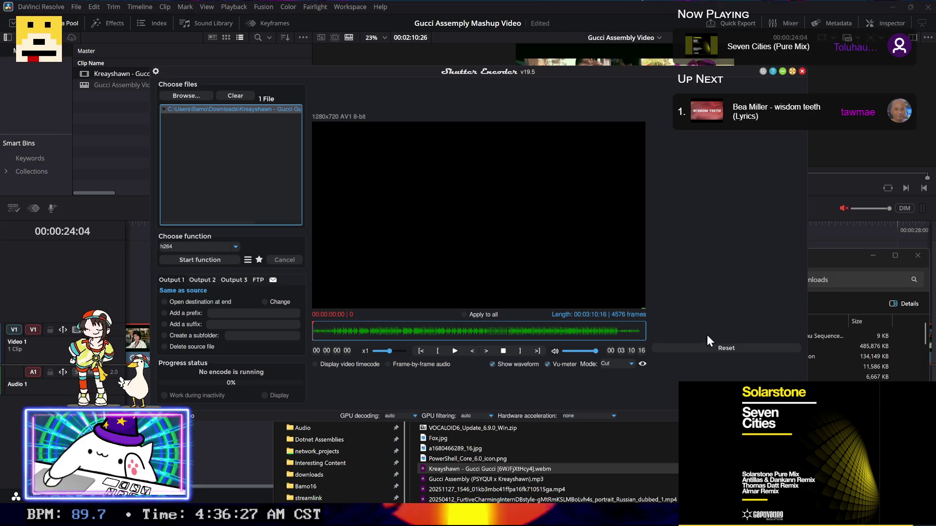
Step: Close Shutter Encoder and relaunch it through a Start search for 'shutter'
click(801, 72)
key(super)
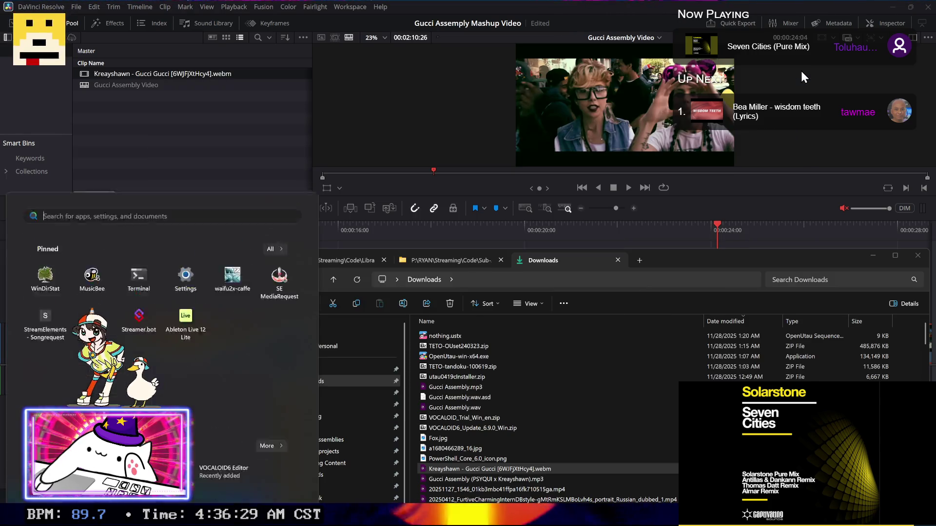
text(shutter)
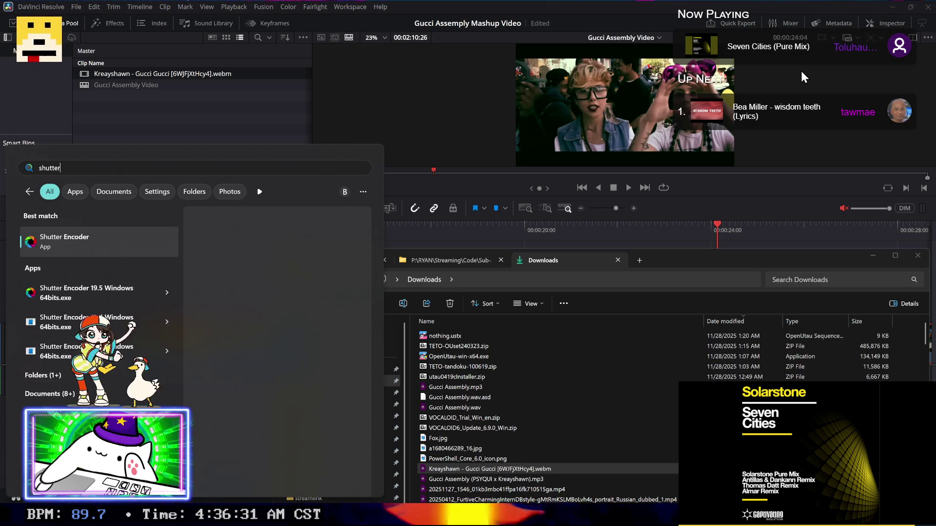
key(Return)
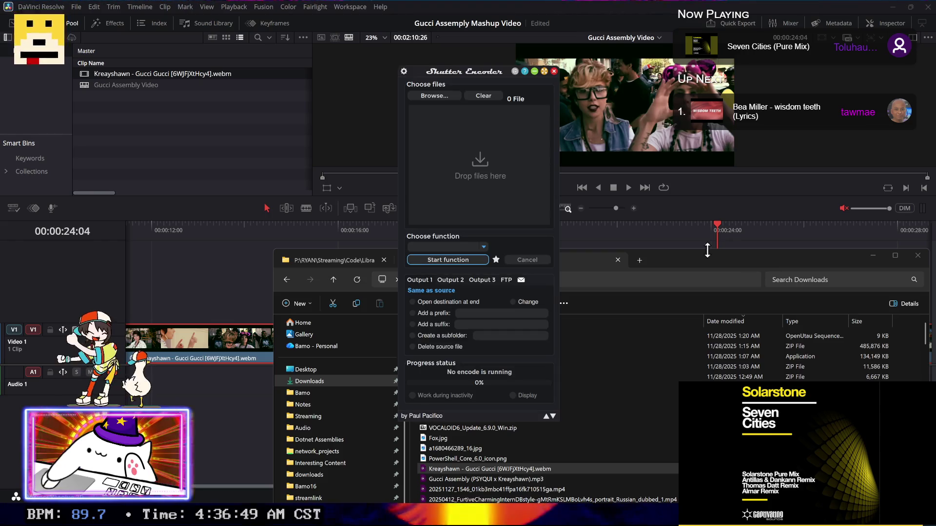
Step: Choose the H.264 function, expand the audio settings, and load the Kreayshawn webm
click(484, 244)
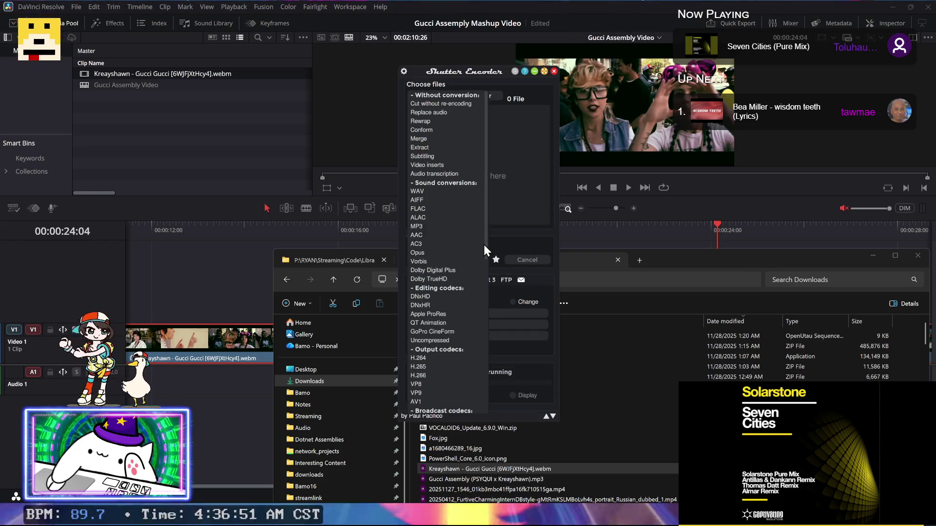
text(h)
key(Return)
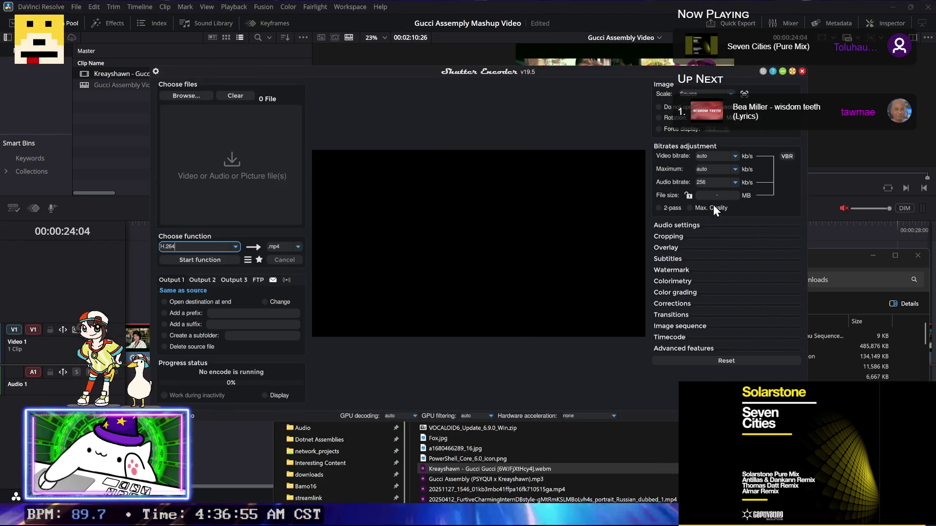
click(692, 226)
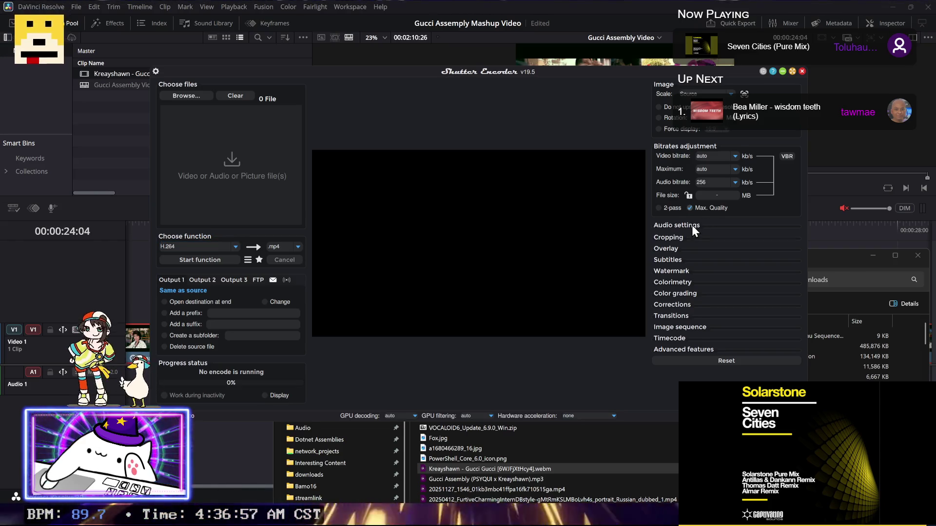
drag(488, 469, 217, 167)
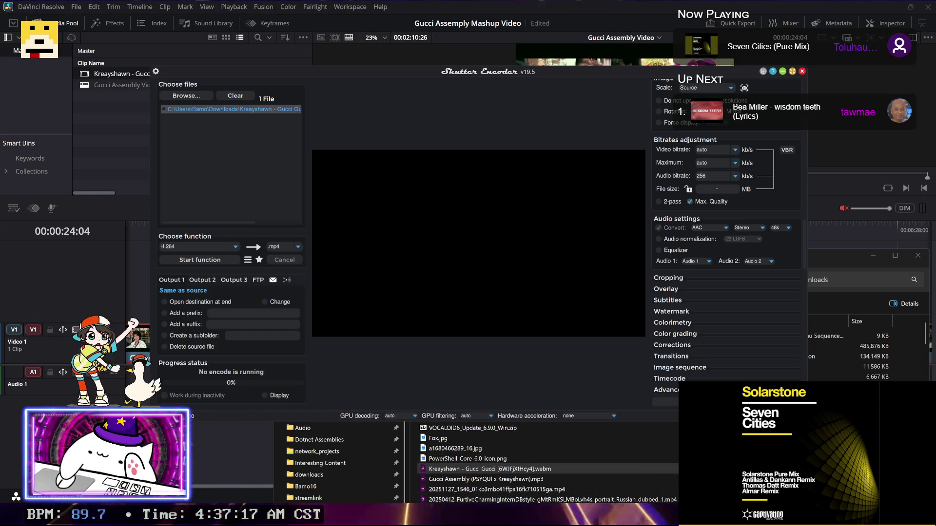
key(alt+Tab)
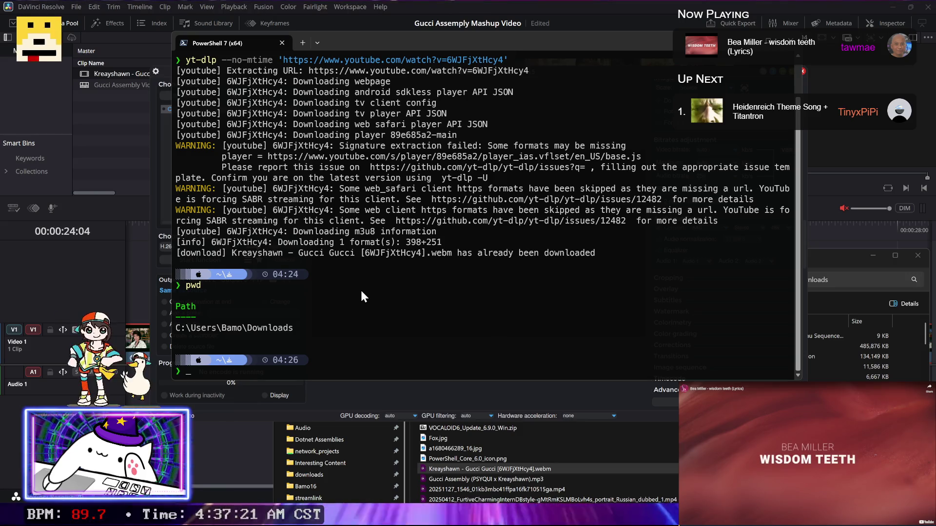
Step: Tab-complete the Kreayshawn webm file name after gci in PowerShell
text(gci -file)
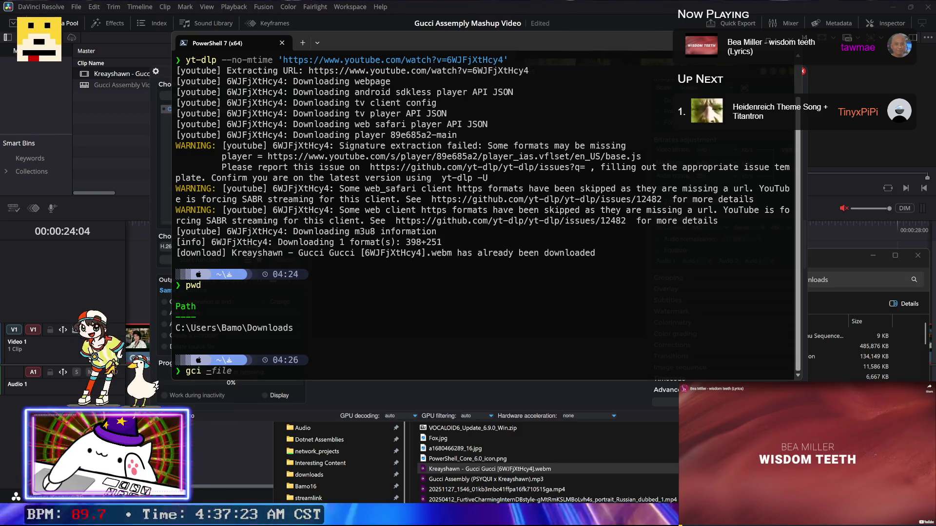
key(Tab)
key(ctrl+shift+Home)
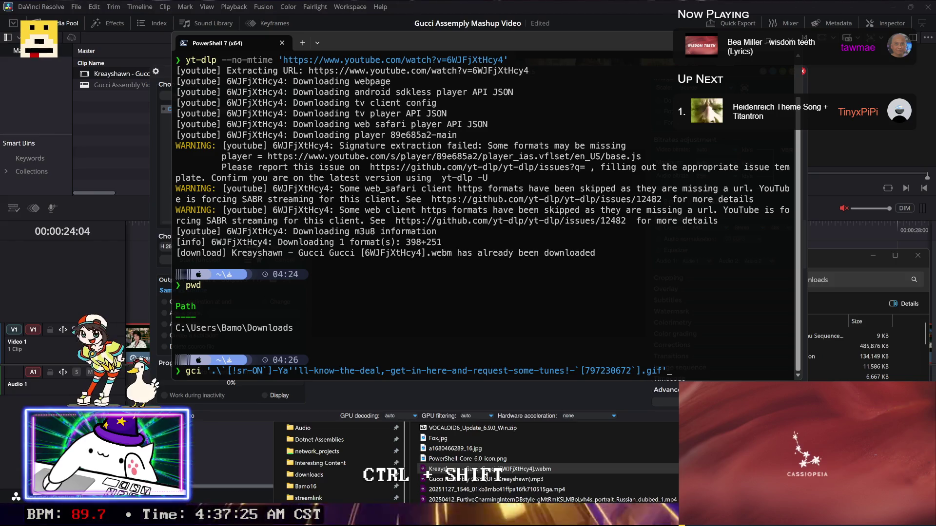
key(ctrl+shift+Right)
key(ctrl+shift+Right)
text(l)
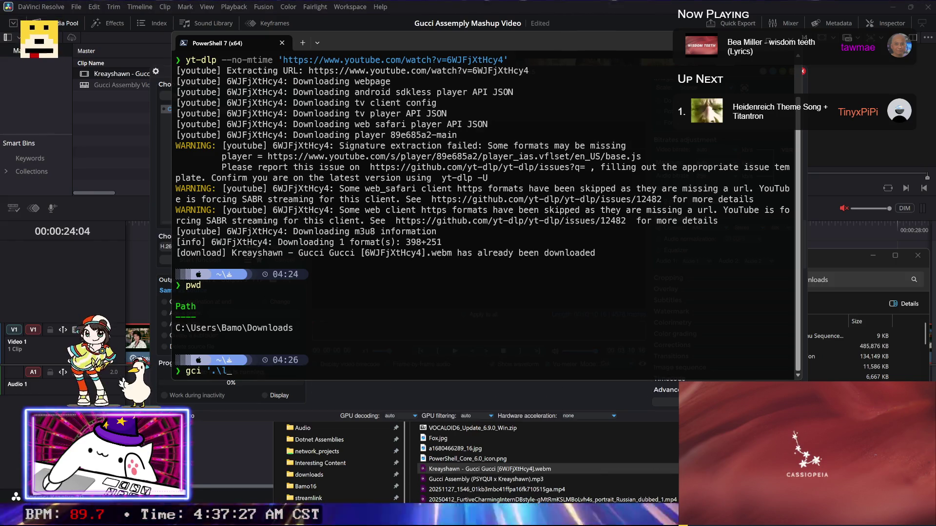
key(Tab)
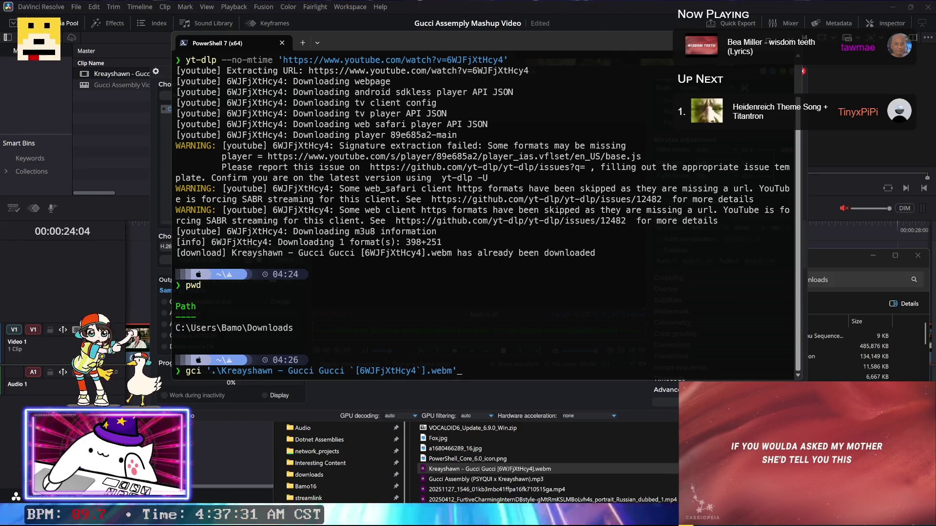
Step: Rename the Kreayshawn webm in Downloads to 'Kreayshawn Gucci Gucci.webm', removing the dash and bracketed video id
click(834, 253)
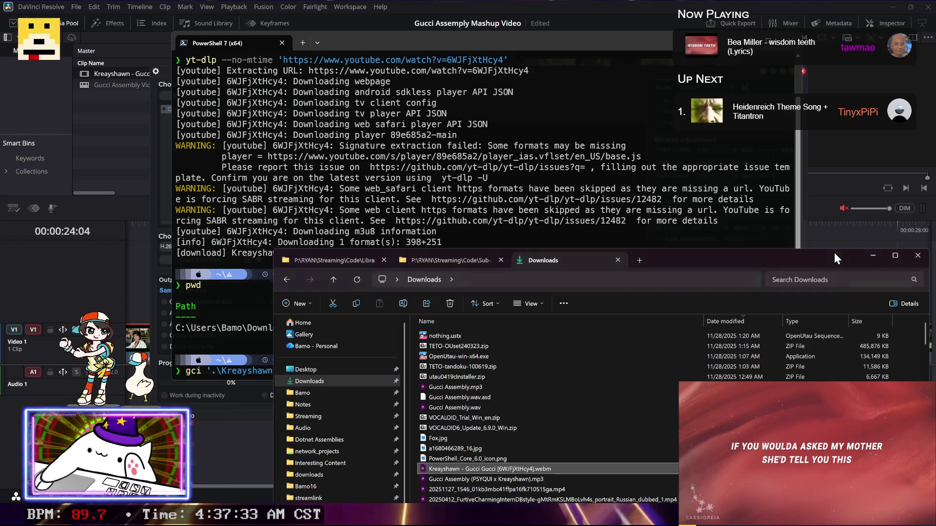
scroll(549, 393, down, 2)
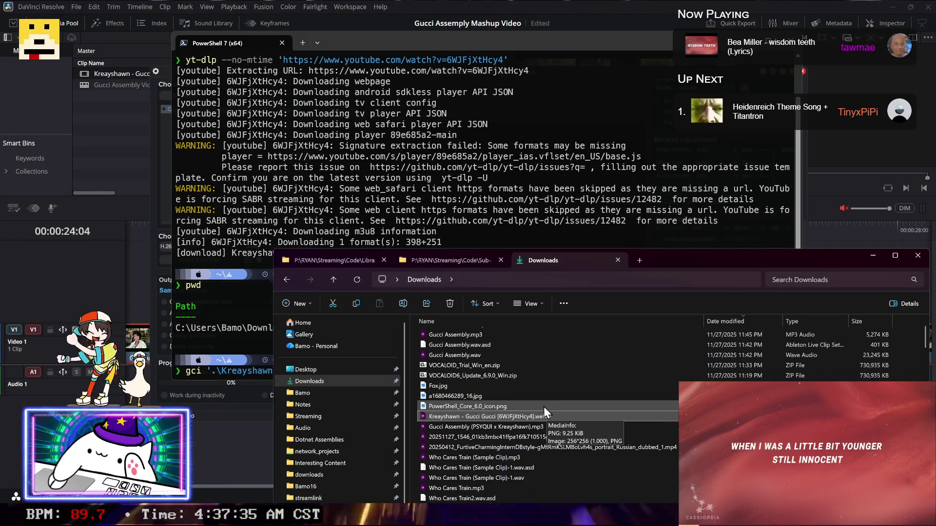
key(F2)
key(Home)
key(ctrl+Right)
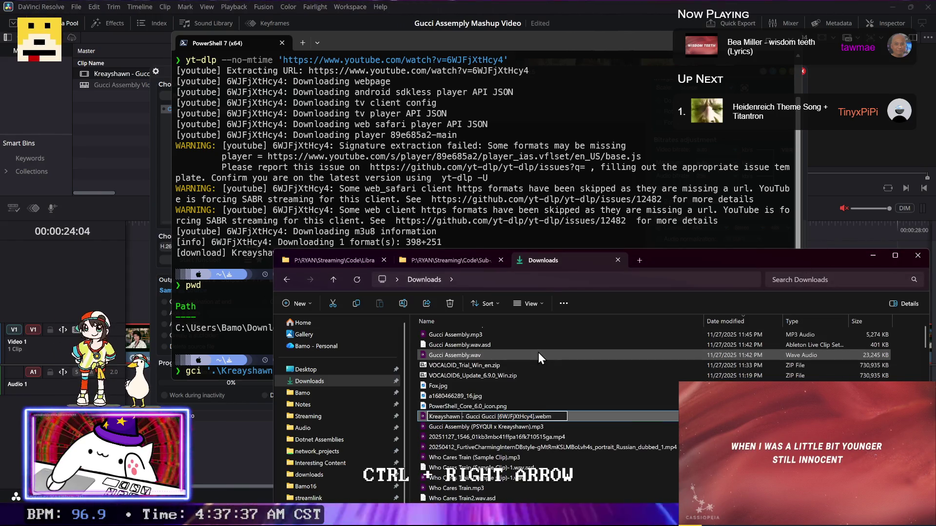
key(Delete)
key(Delete)
key(Delete)
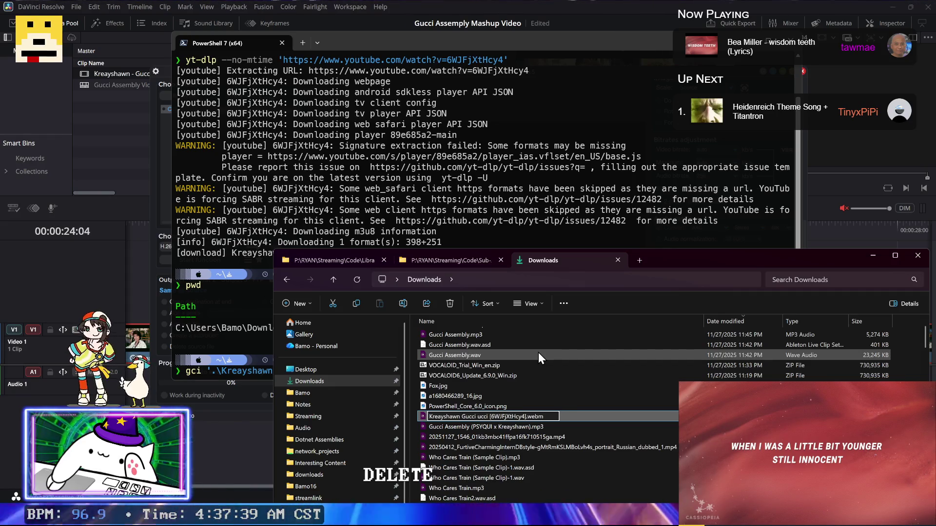
key(ctrl+z)
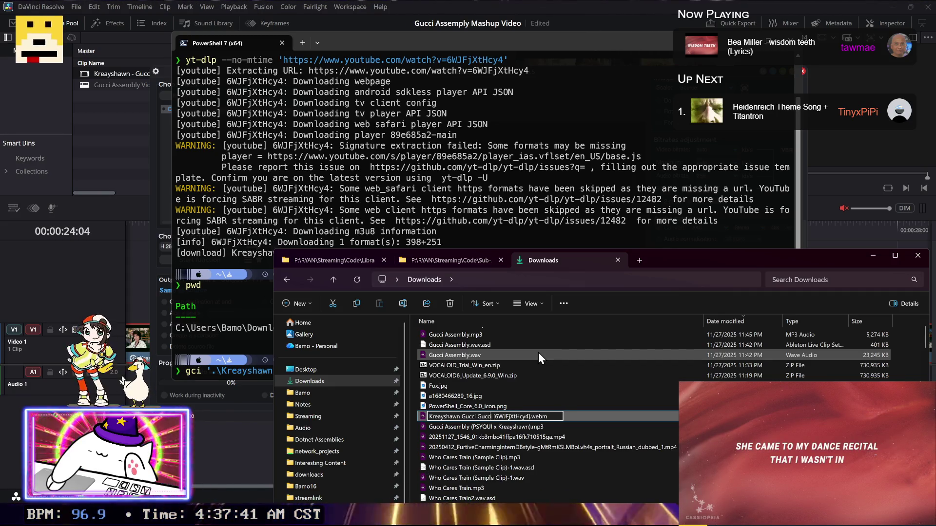
key(Right)
key(Right)
key(Right)
key(Delete)
key(ctrl+shift+Right)
key(shift+Left)
key(shift+Left)
key(shift+Left)
key(shift+Left)
key(shift+Left)
key(Delete)
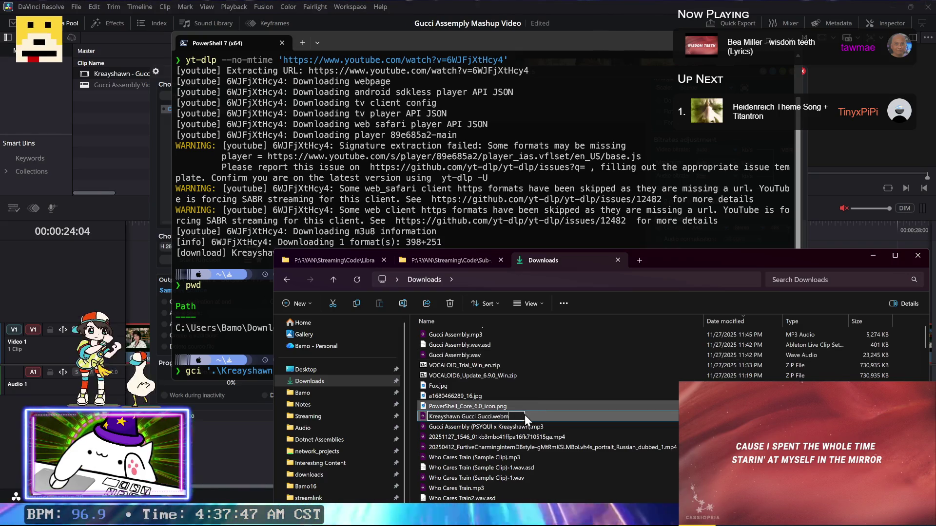
key(Return)
Step: Select the Kreayshawn clip in DaVinci Resolve's media pool so it can be removed
click(142, 105)
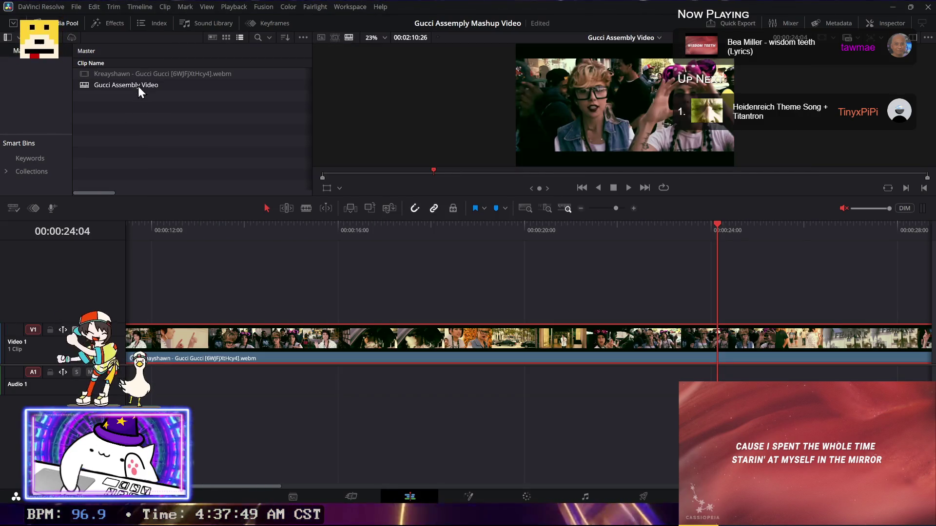
click(139, 88)
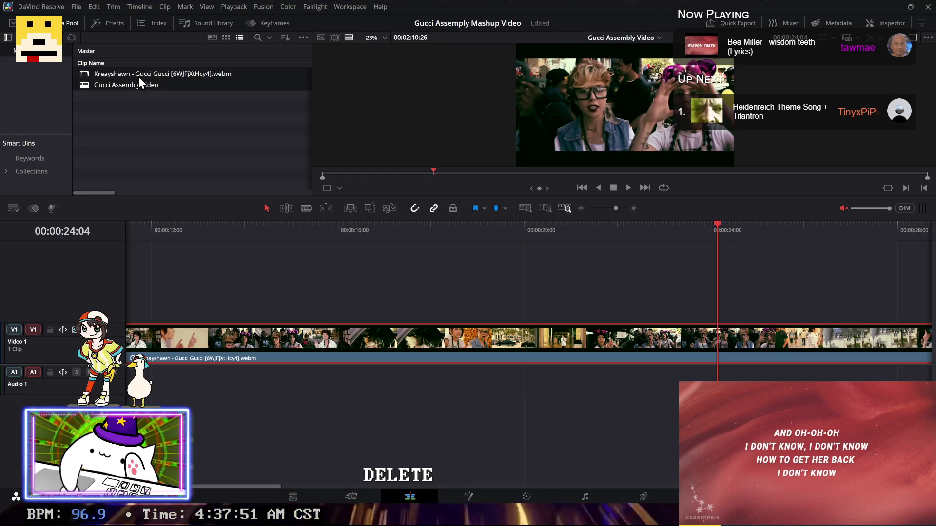
key(alt+Tab)
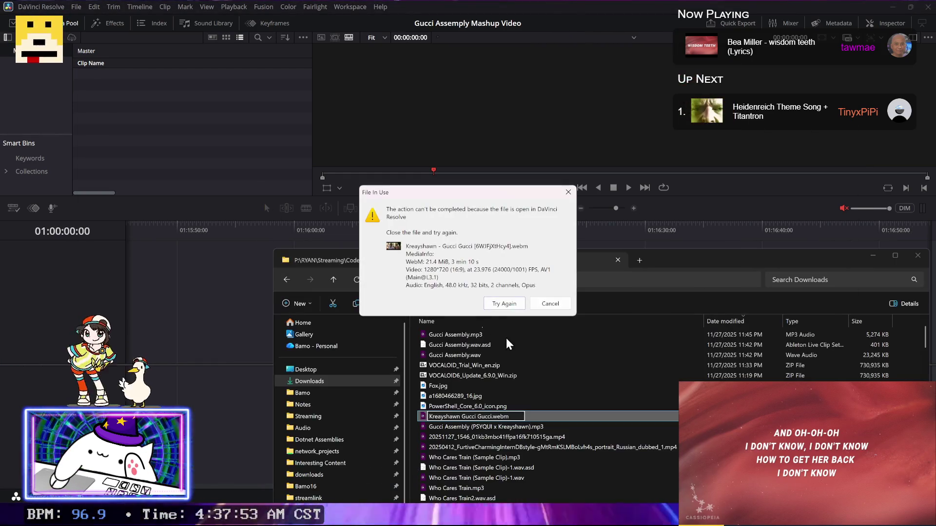
Step: Retry the blocked rename of the webm after freeing it in Resolve
click(505, 303)
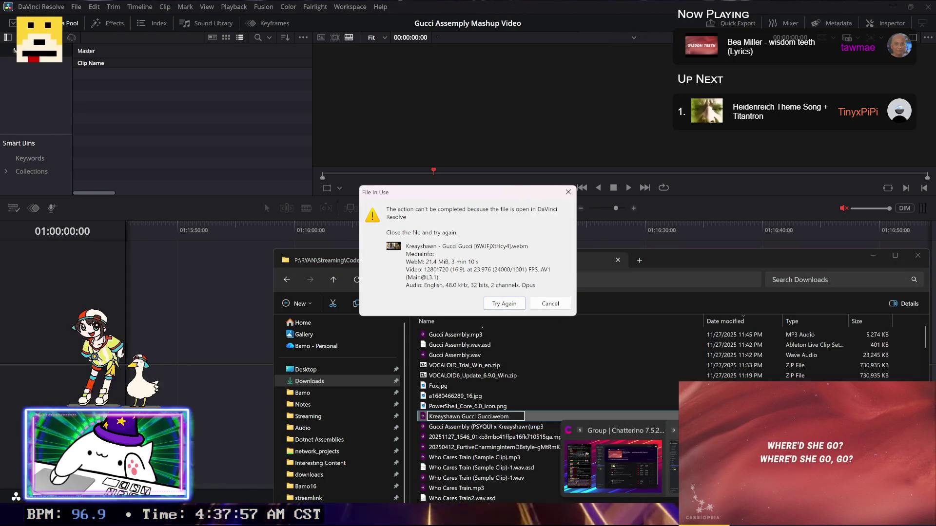
click(721, 465)
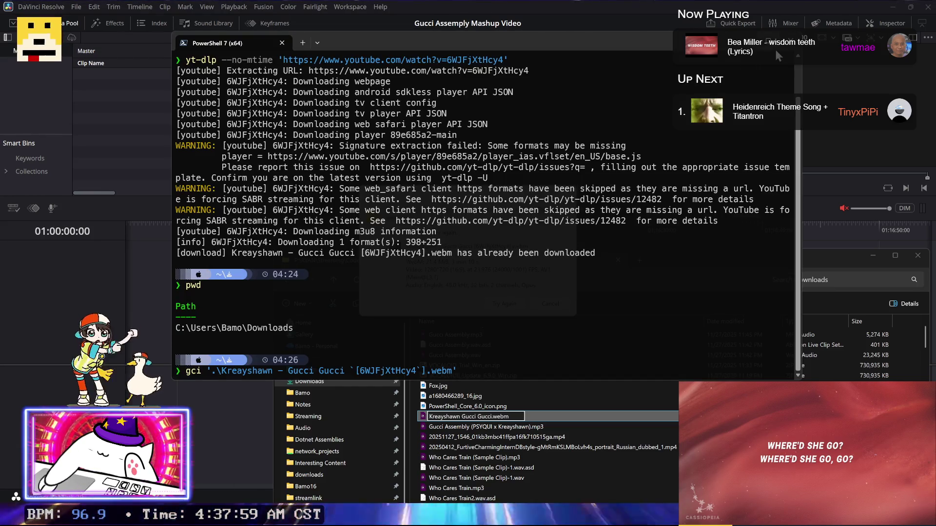
click(790, 50)
click(507, 303)
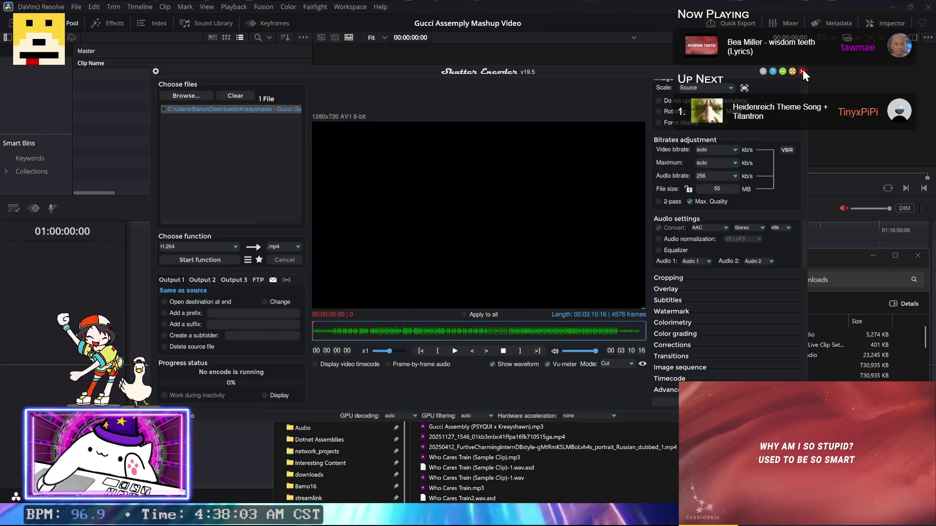
Step: Close Shutter Encoder, dismiss the File In Use warning, and move the Downloads window up-left
click(802, 72)
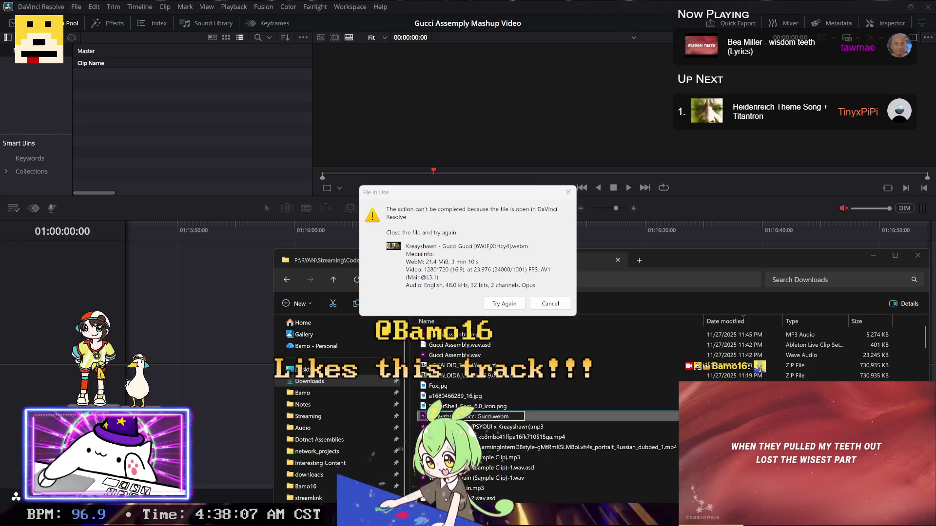
click(501, 304)
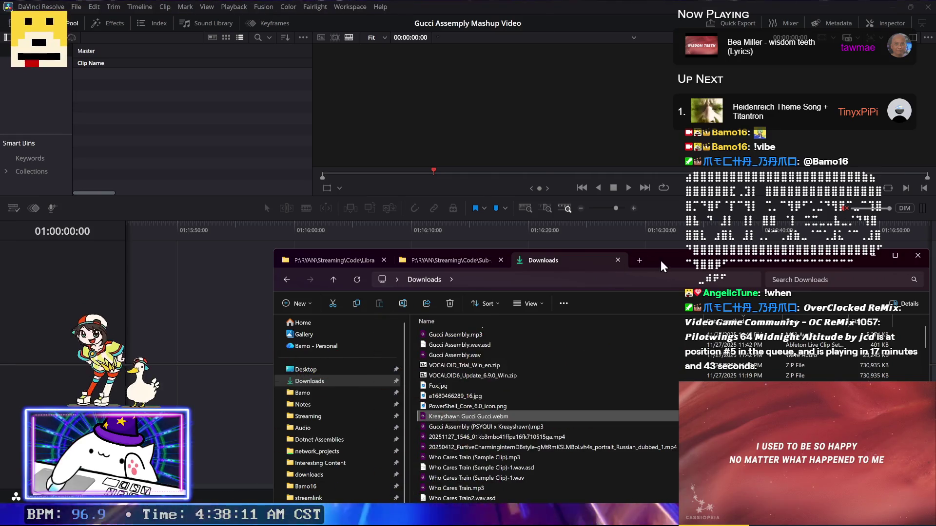
drag(659, 263, 594, 157)
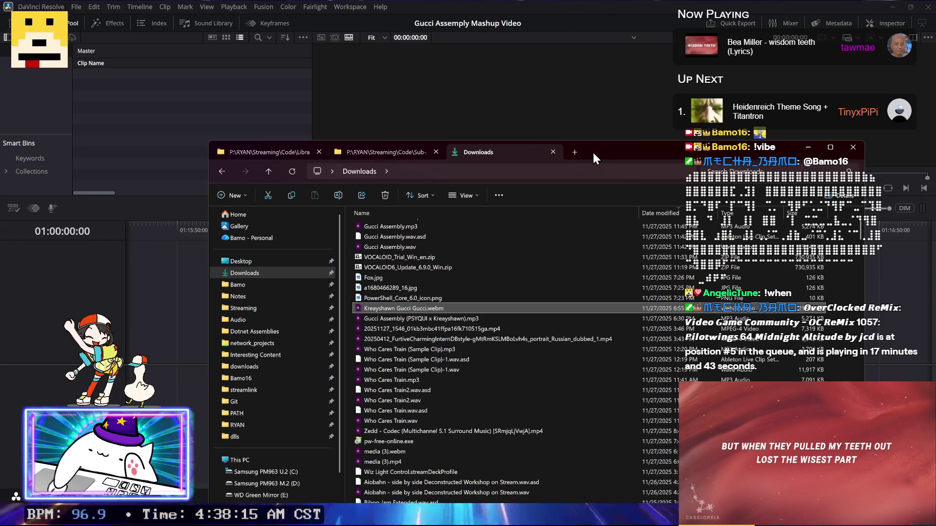
drag(601, 154, 588, 126)
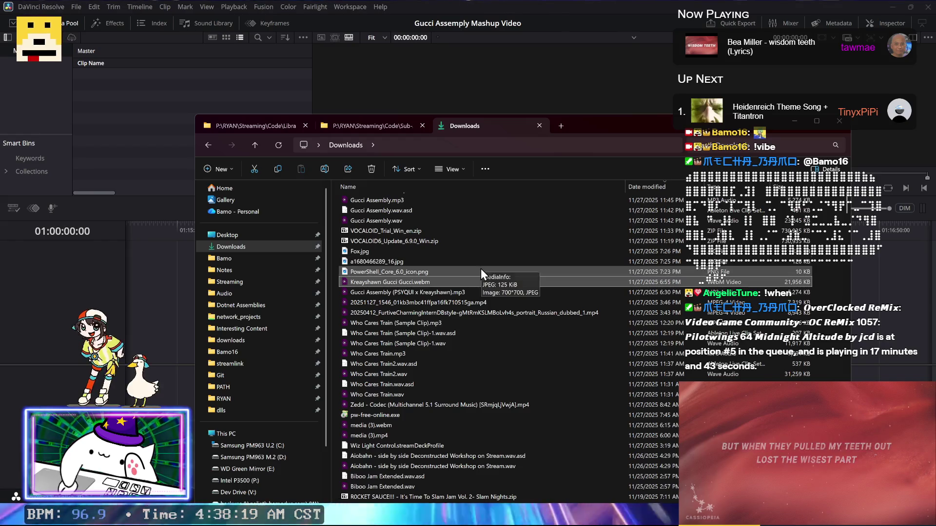
key(alt+Tab)
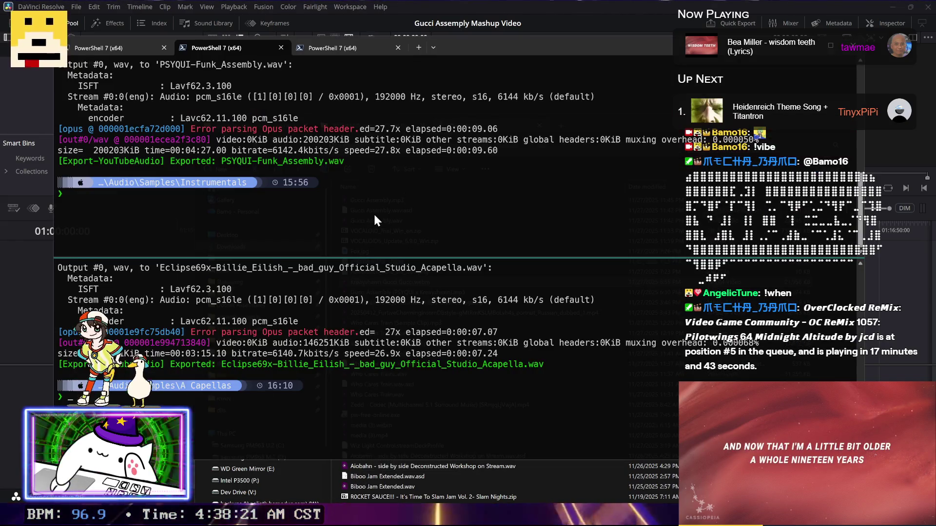
Step: Run gci 'Kreayshawn Gucci Gucci.webm' in the yt-dlp terminal and copy the listing
click(346, 48)
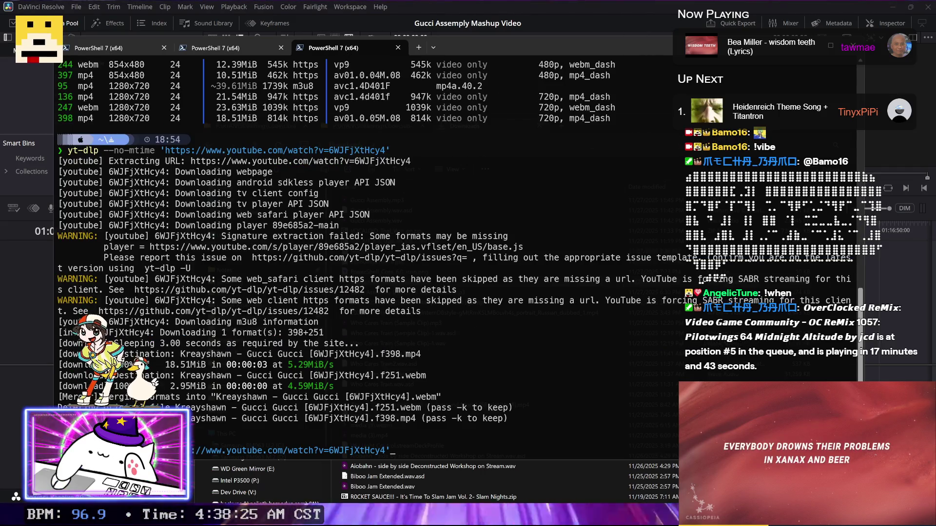
key(Up)
key(ctrl+a)
key(BackSpace)
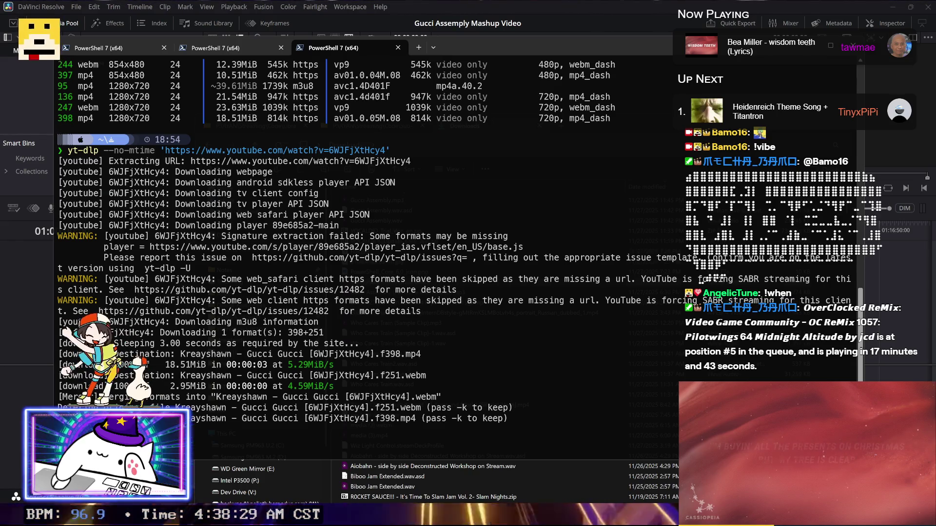
text(gci 'Kreayshawn Gucci Gucci.webm')
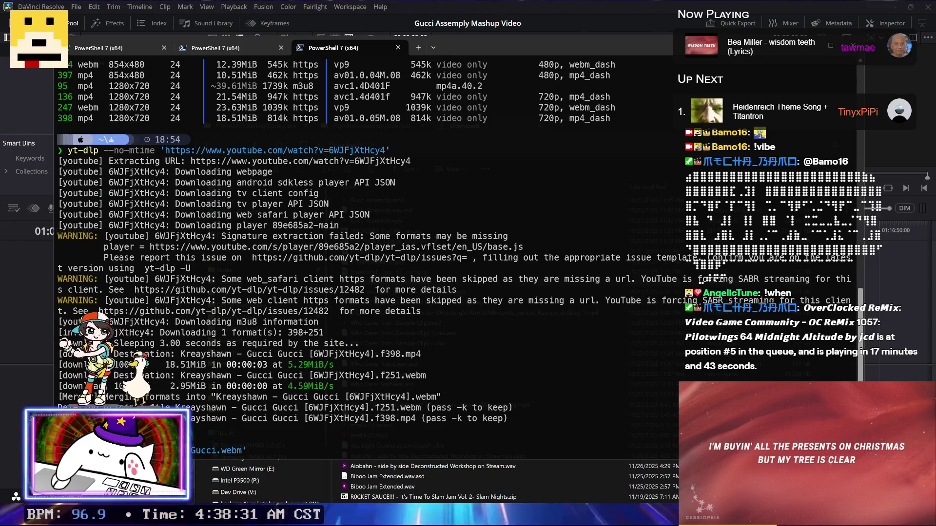
key(Return)
drag(57, 341, 467, 405)
key(ctrl+c)
Step: Ask ChatGPT for a PowerShell ffmpeg one-liner converting the VP9 webm, and copy its ProRes command
key(alt+Tab)
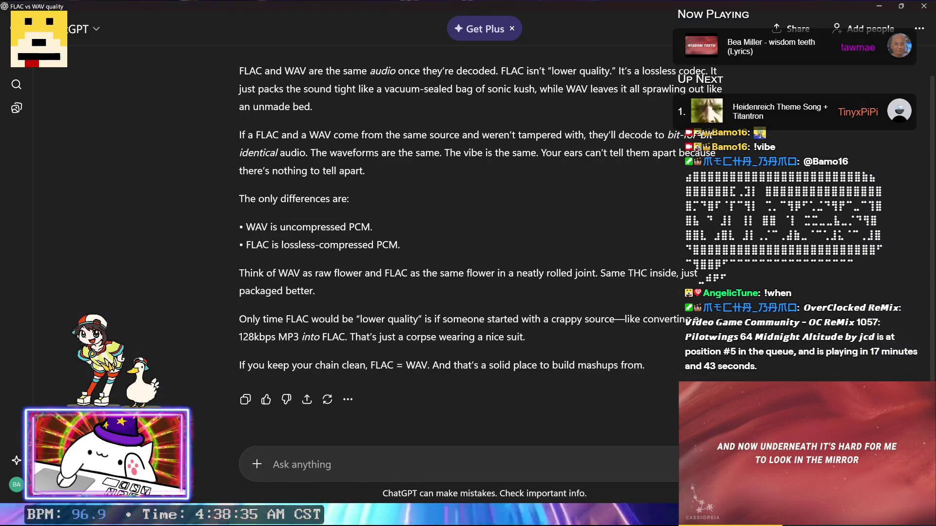
text(Gi)
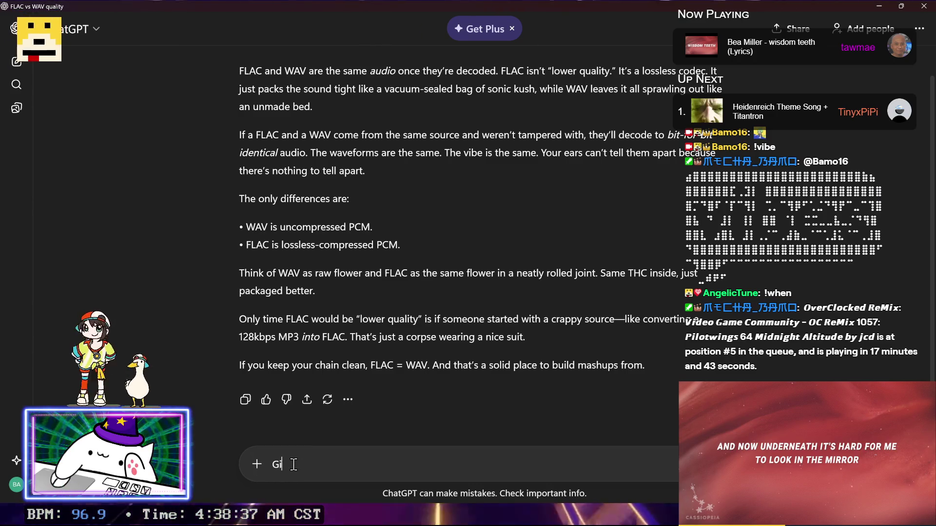
text(mme a nic)
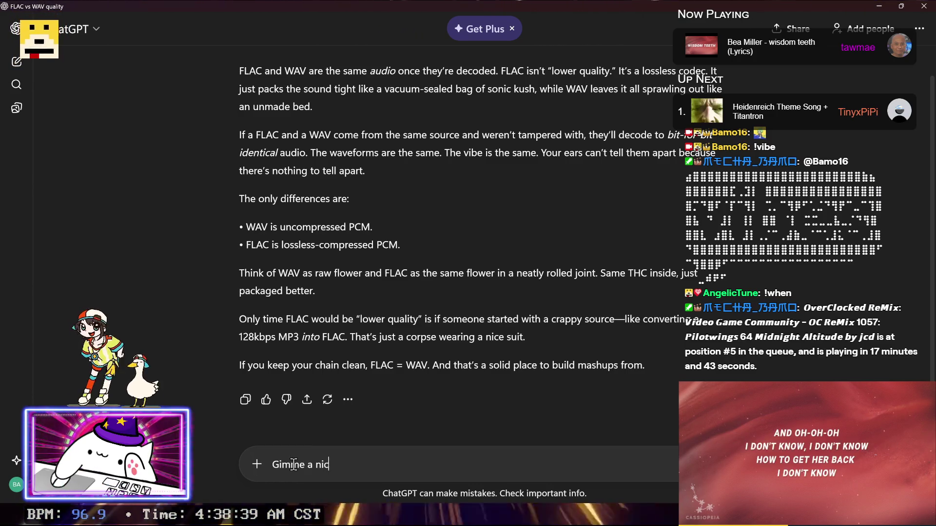
text(e ffmpeg one )
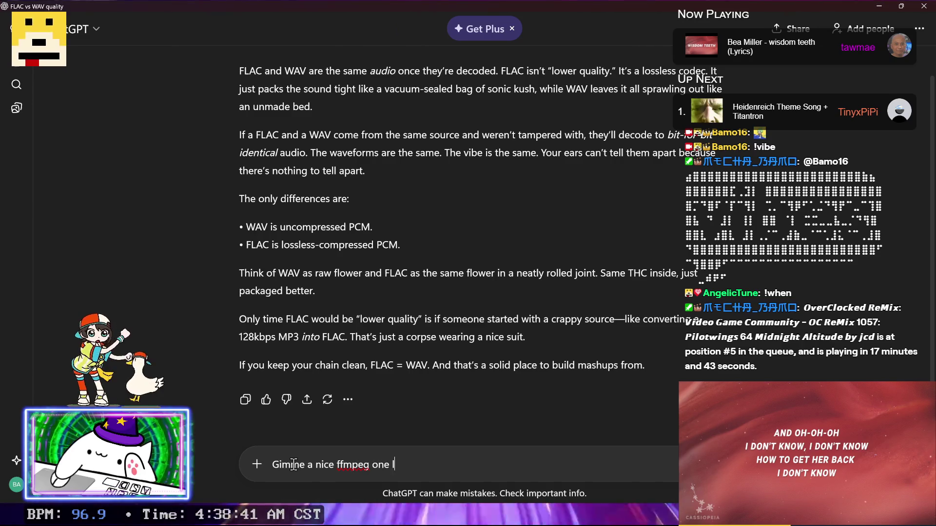
text(liner in powershell to convert this vp9 webm to a high qual)
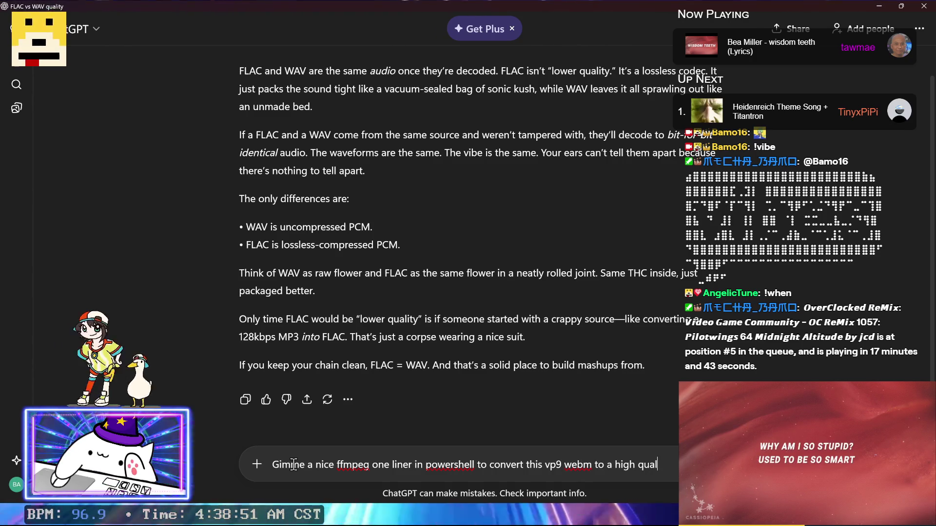
text(ity mp4)
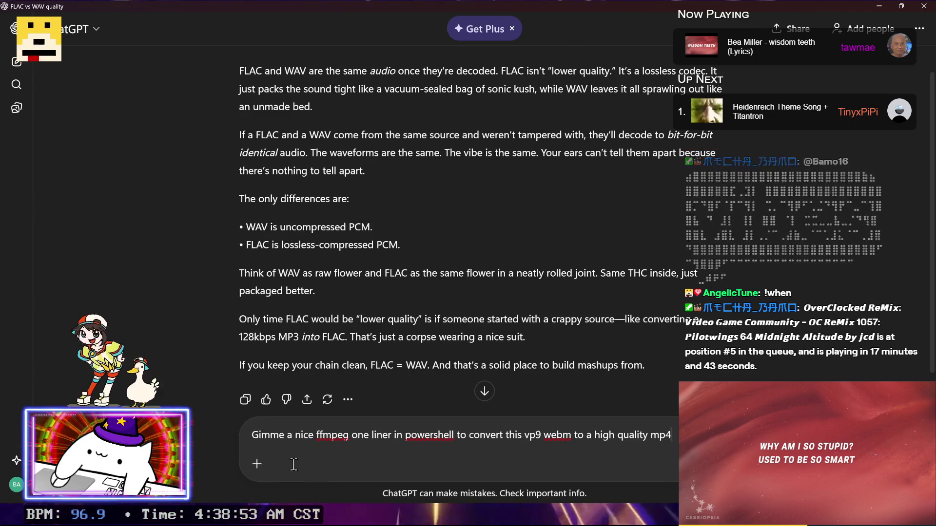
text( o)
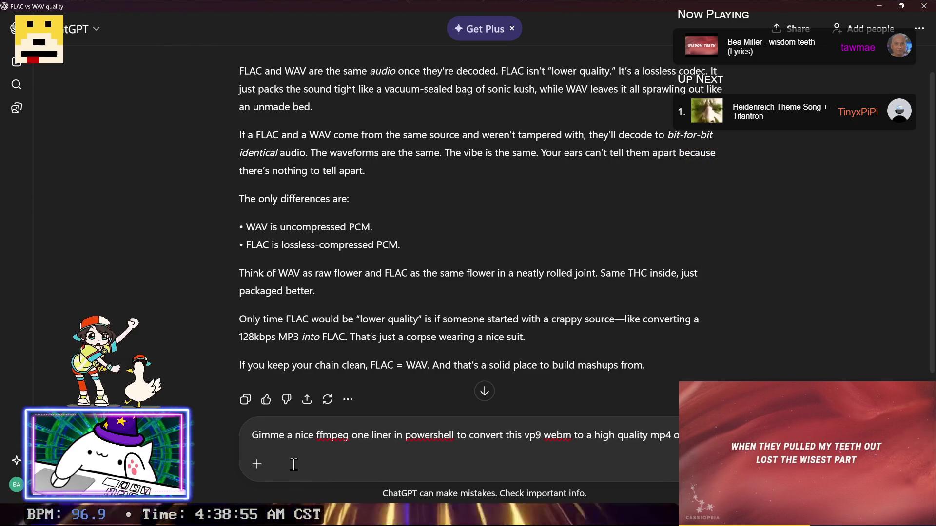
text( for editing in resolve)
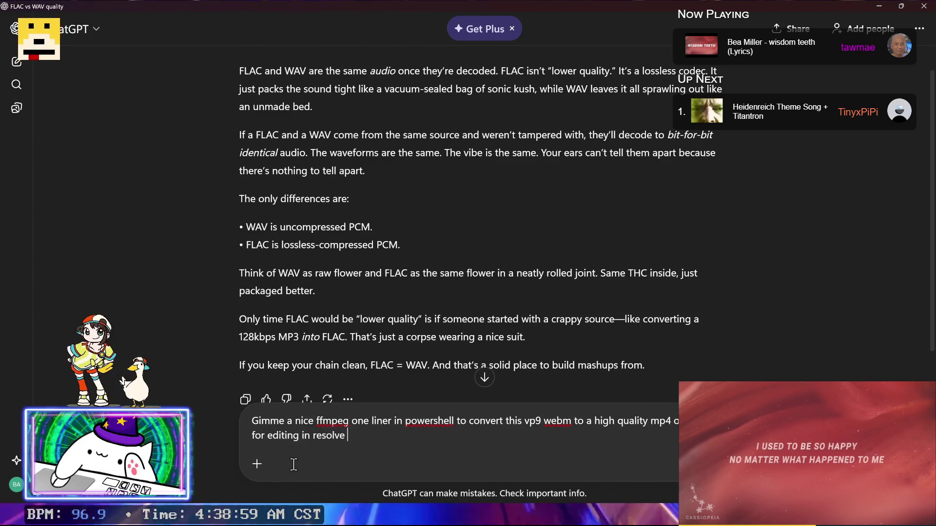
key(shift+Return)
key(shift+Return)
key(shift+Return)
key(ctrl+shift+v)
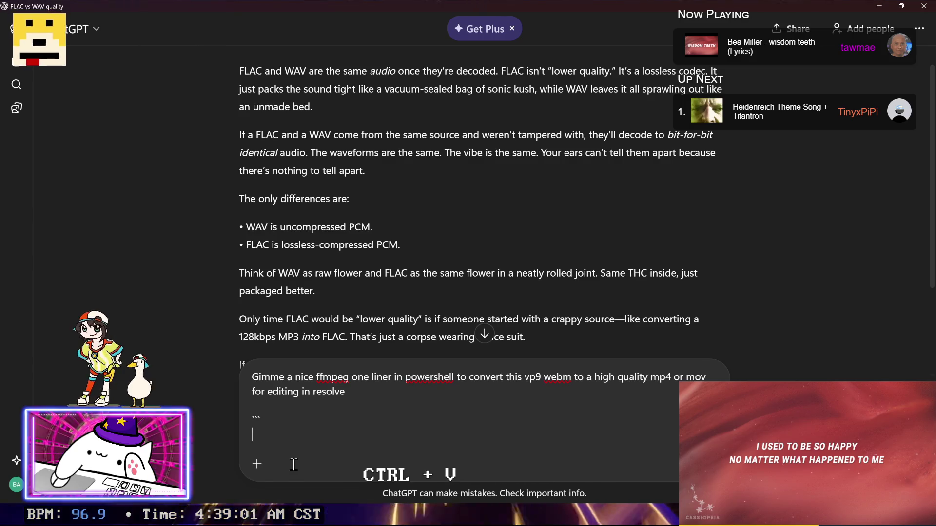
key(Return)
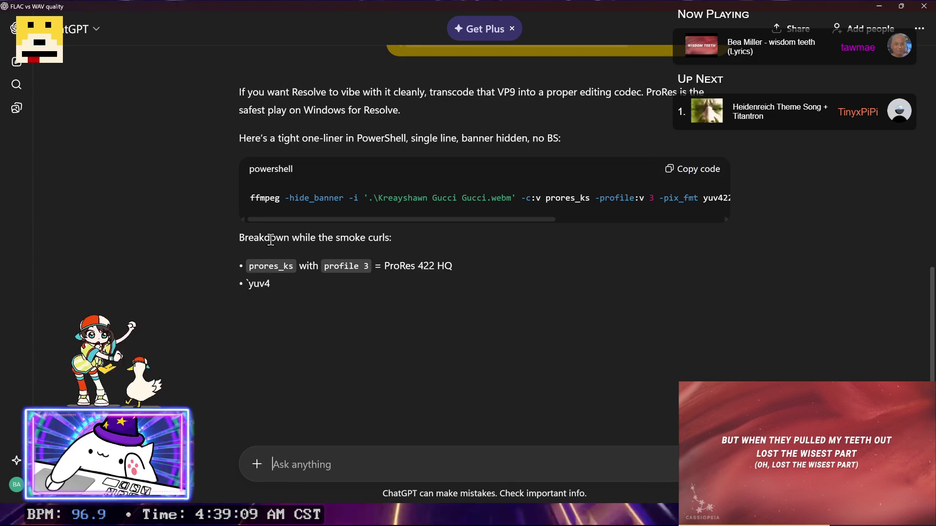
click(698, 173)
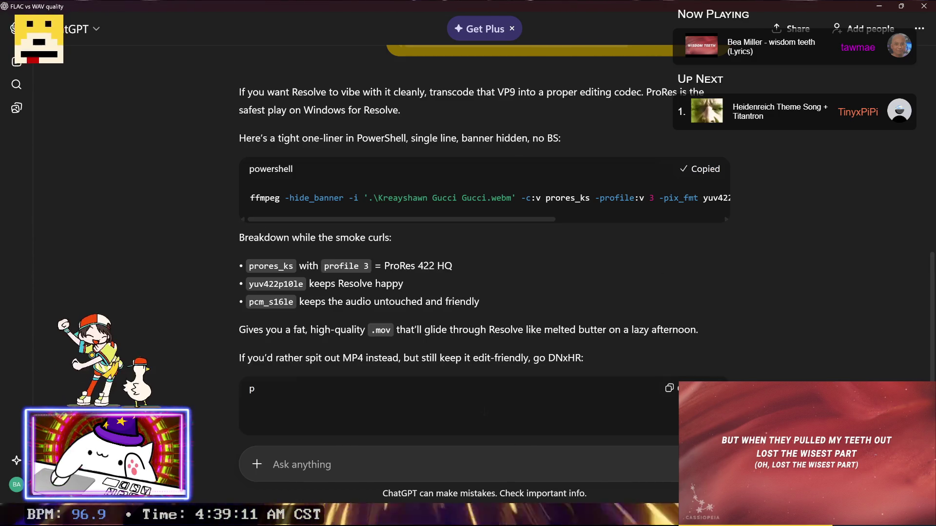
key(alt+Tab)
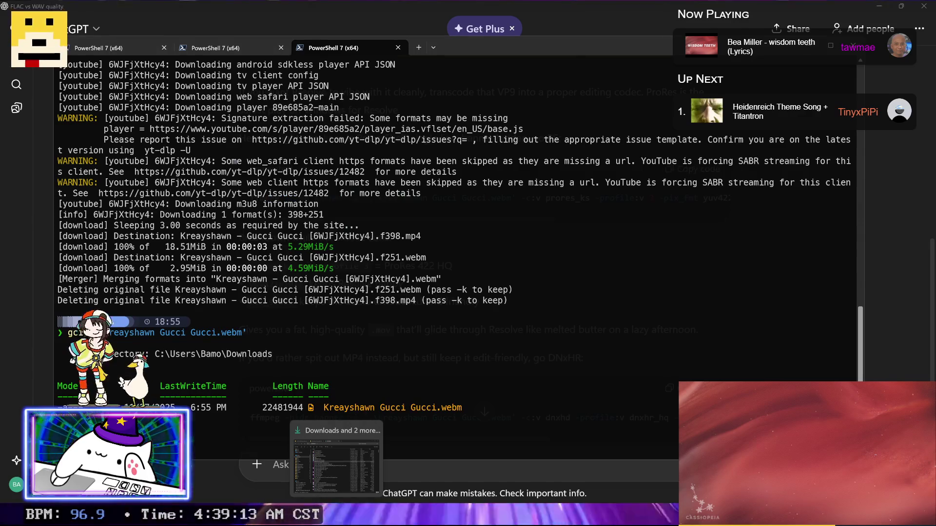
Step: Run the pasted ffmpeg command to encode 'Kreayshawn Gucci Gucci.mov' as ProRes, moving windows aside meanwhile
key(ctrl+v)
key(Return)
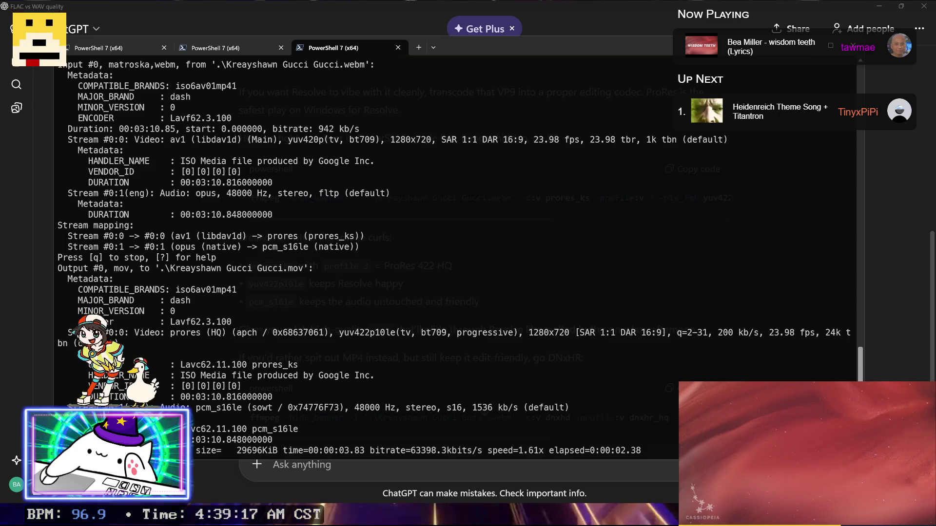
click(879, 5)
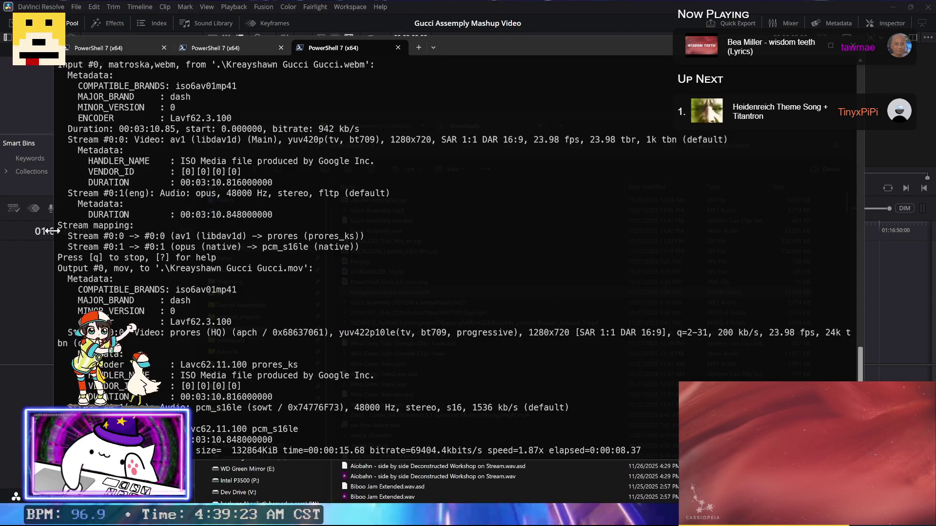
drag(482, 48, 663, 32)
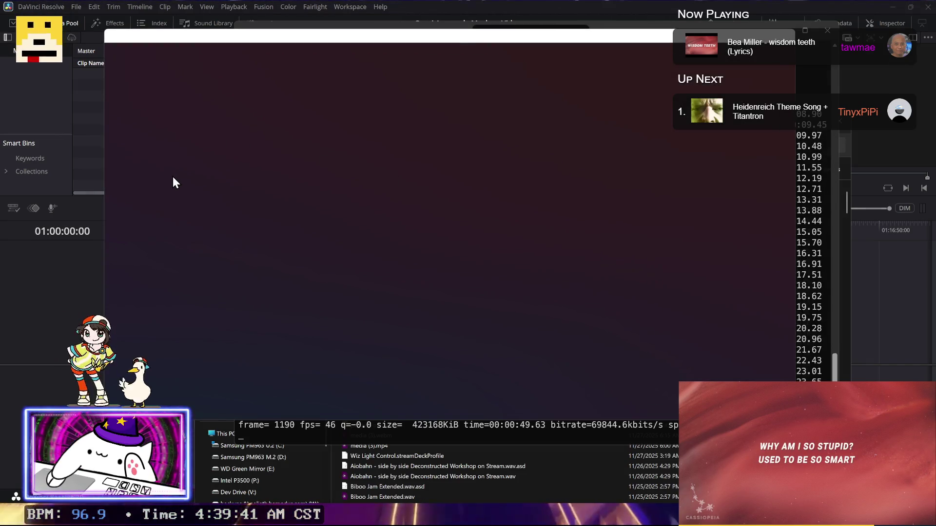
click(148, 184)
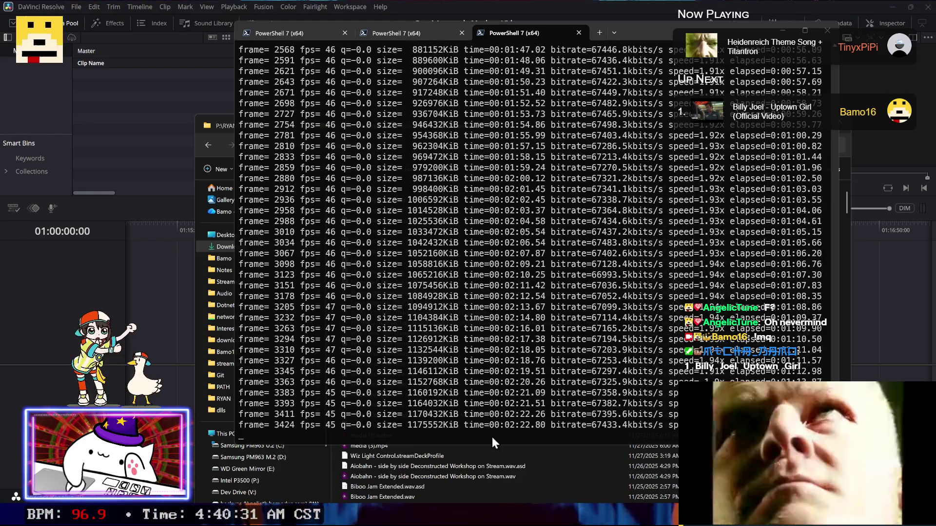
key(alt+Tab)
Step: Close the Empty Walls and Ableton sample-rate search tabs, and open The Best playlist in a new tab
click(151, 10)
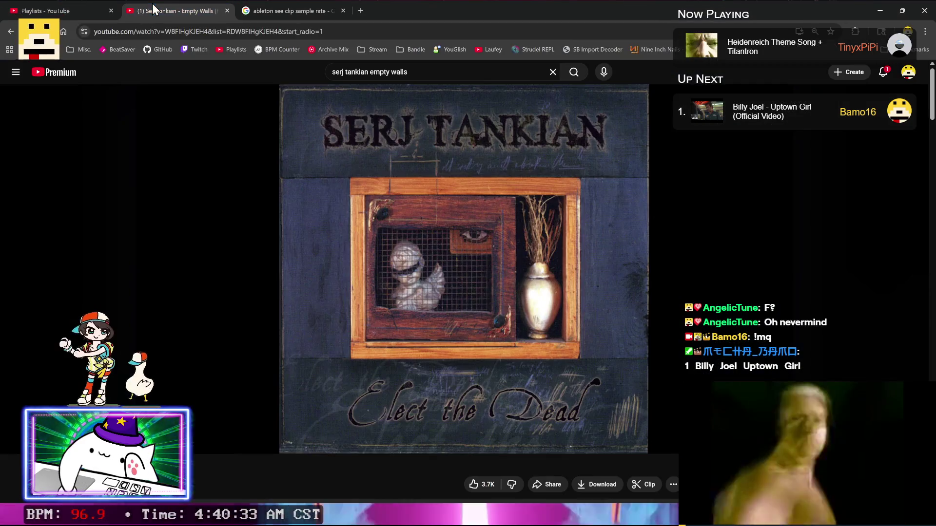
key(ctrl+w)
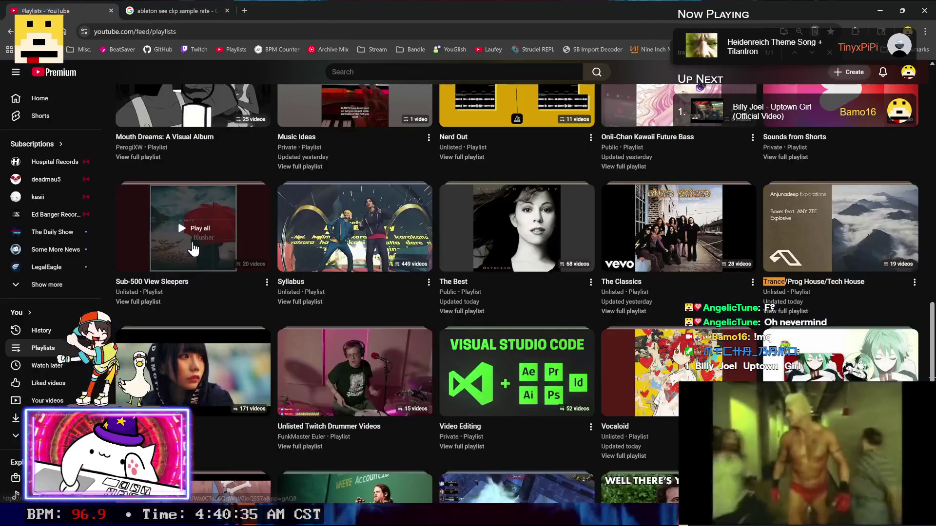
mouse_move(453, 137)
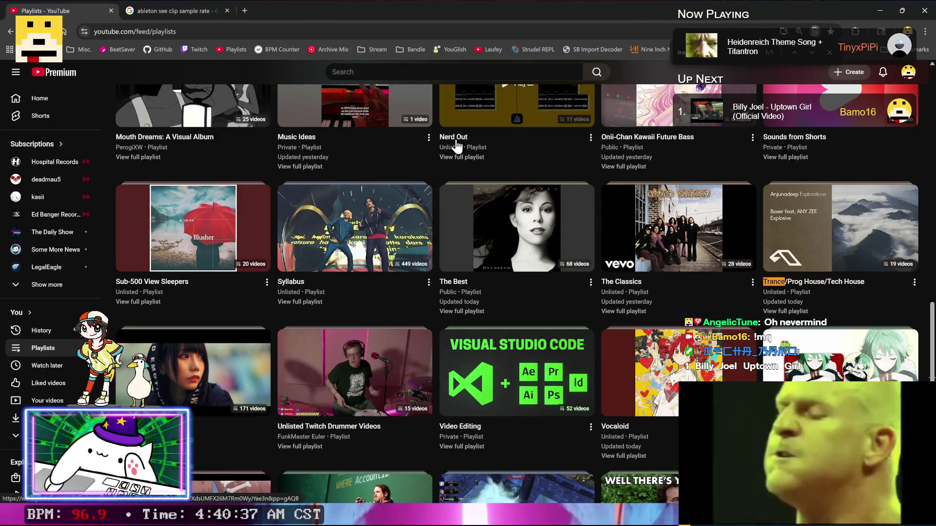
middle_click(455, 146)
scroll(456, 146, down, 2)
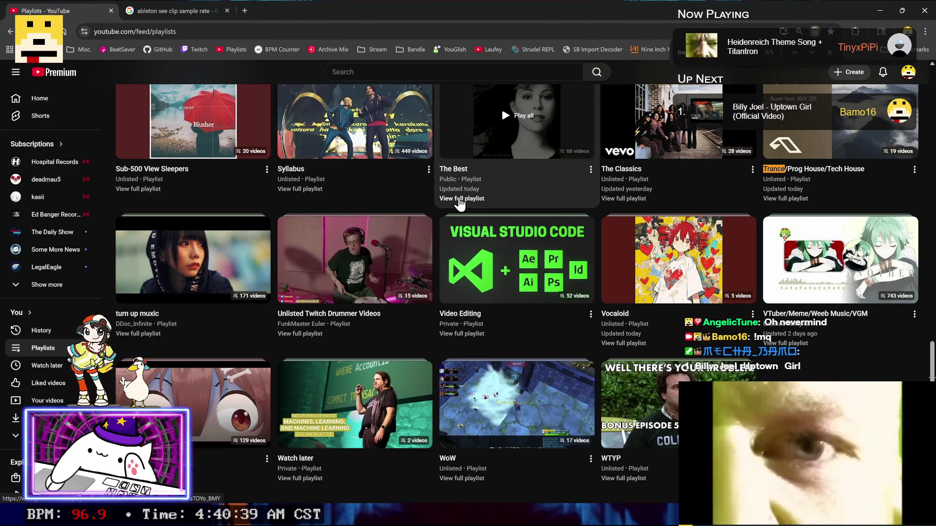
click(157, 14)
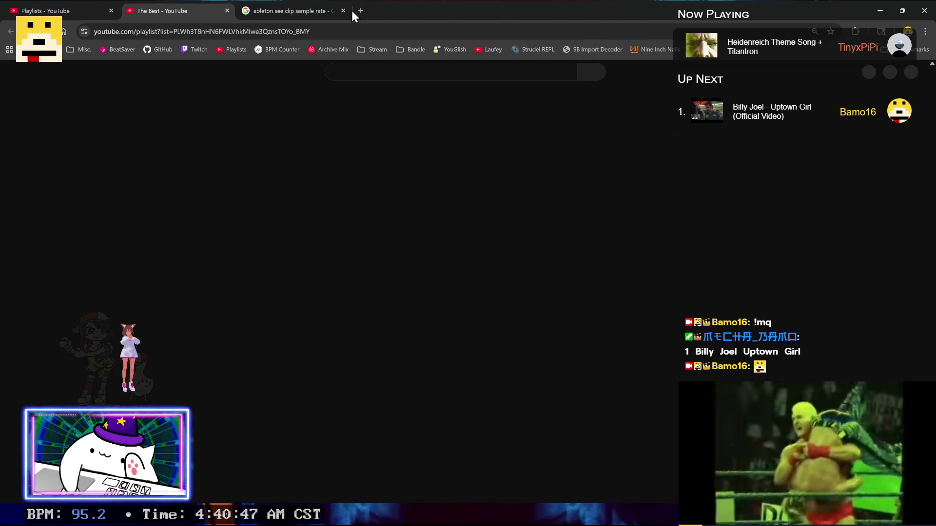
click(343, 11)
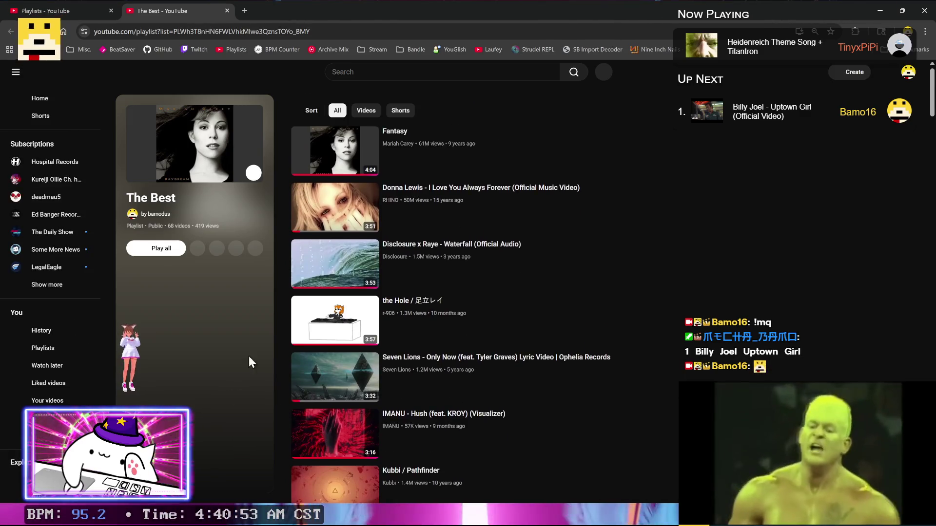
Step: Request the Donna Lewis song in stream chat using its copied YouTube video ID
right_click(353, 209)
click(410, 414)
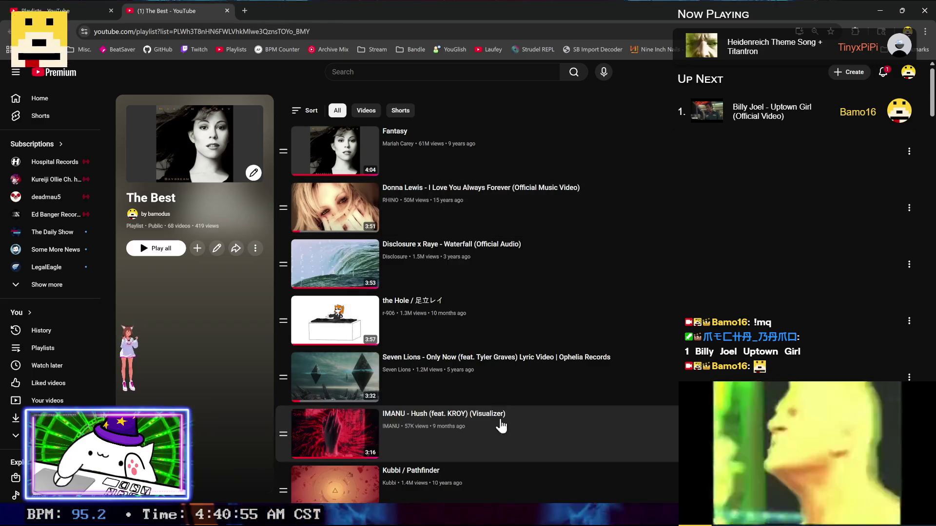
key(Return)
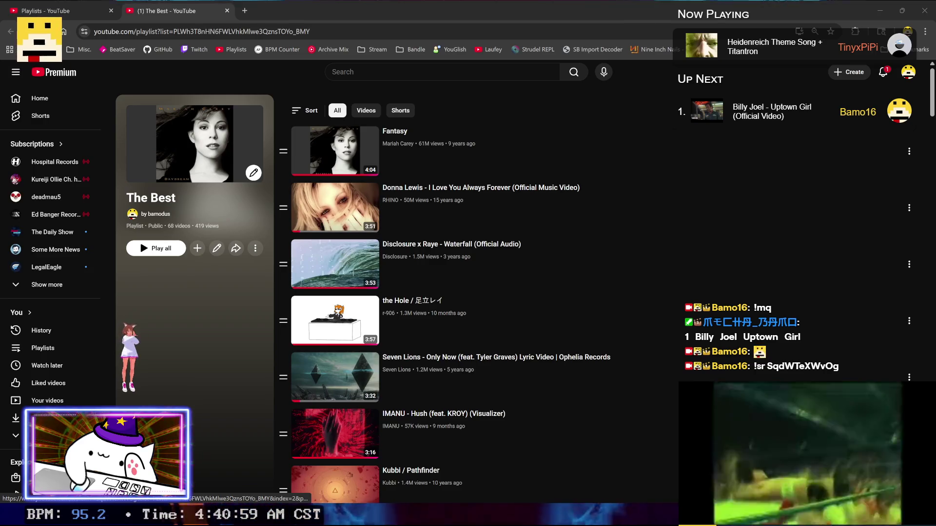
key(alt+Tab)
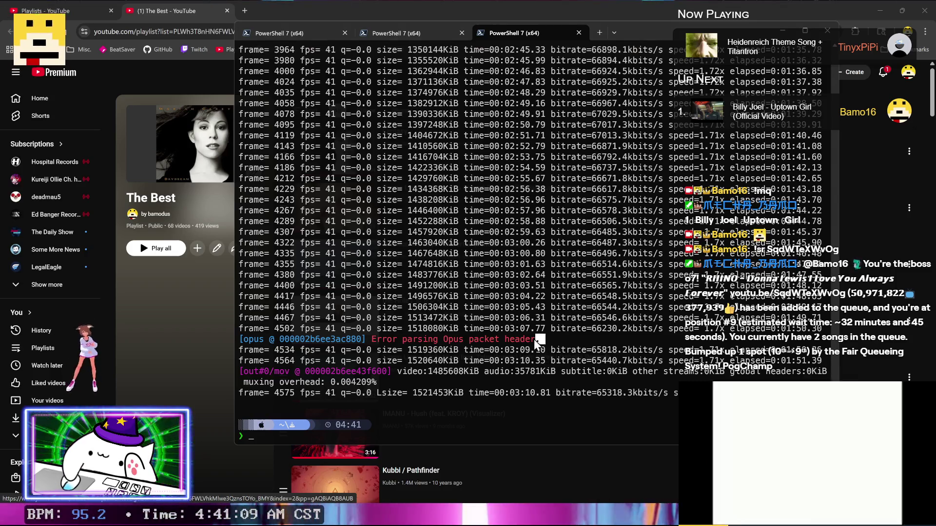
Step: Close the finished PowerShell encode and preview Kreayshawn Gucci Gucci.mov from Downloads
drag(536, 341, 235, 347)
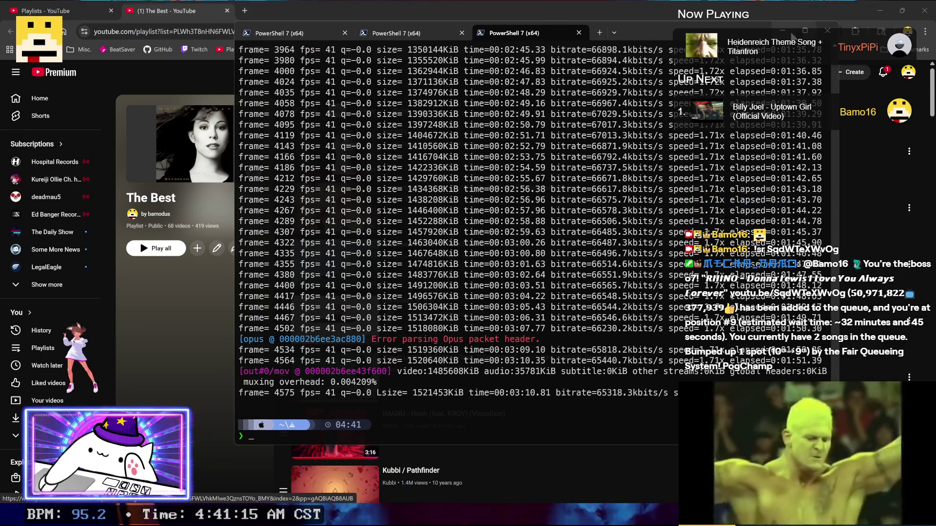
click(791, 34)
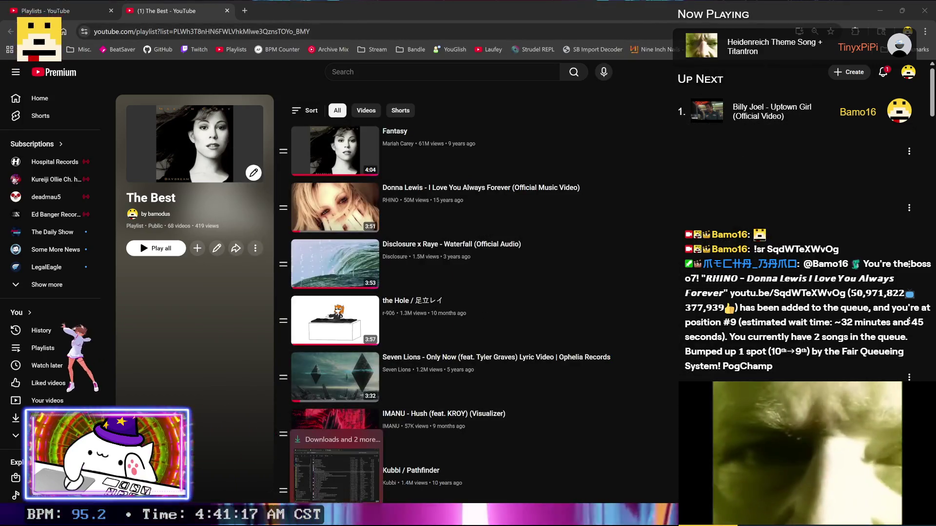
key(alt+Tab)
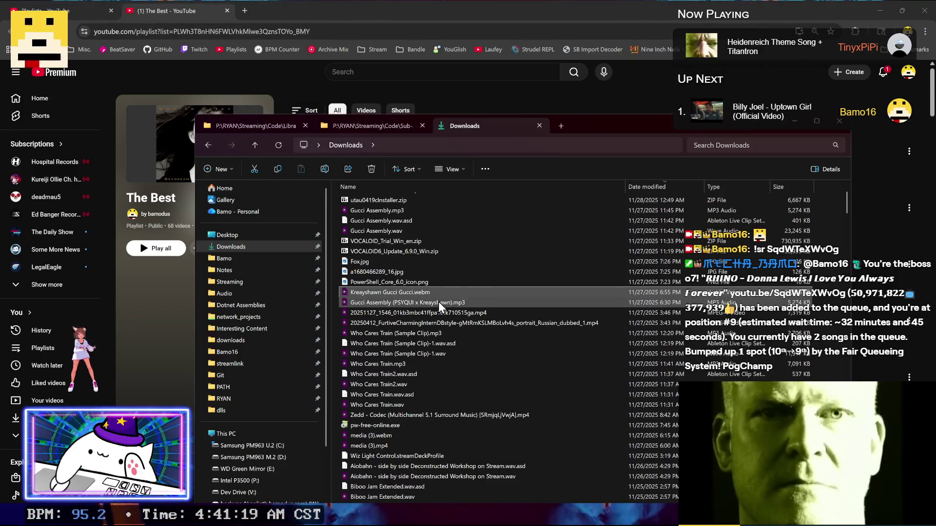
click(438, 302)
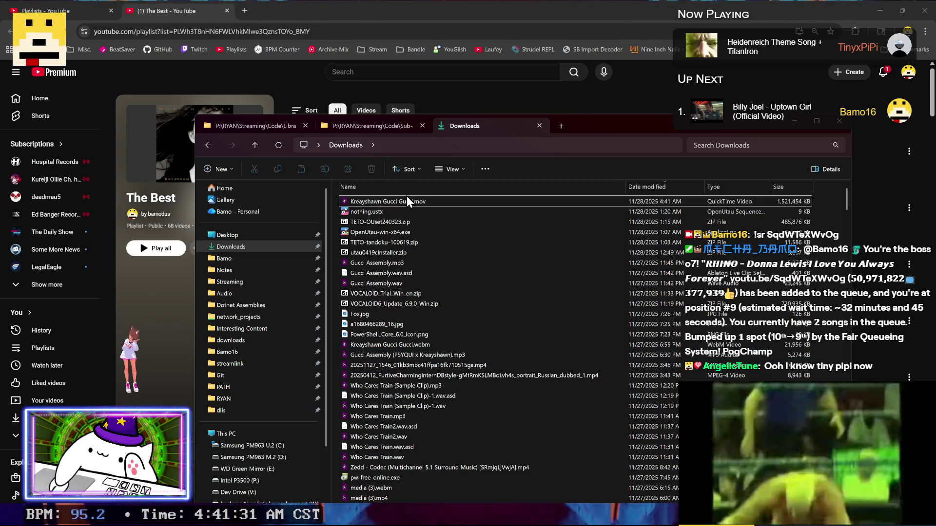
click(440, 201)
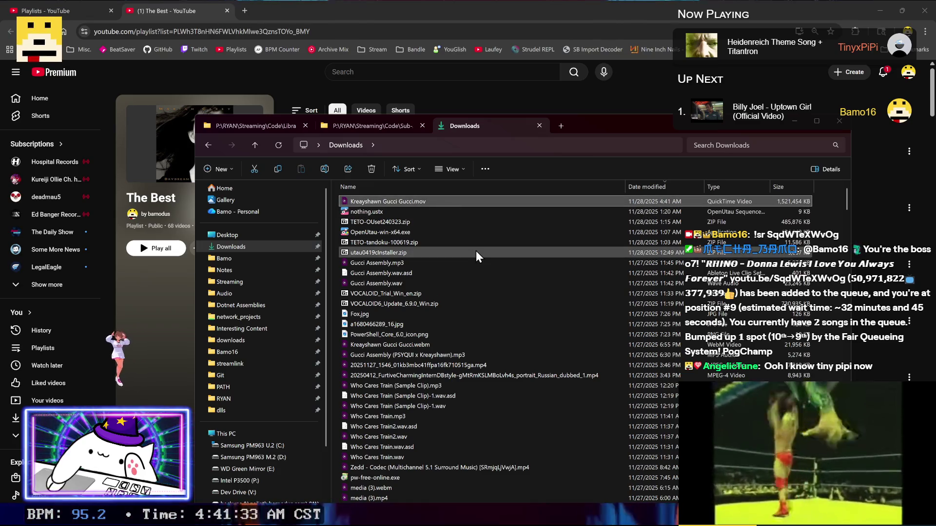
key(Return)
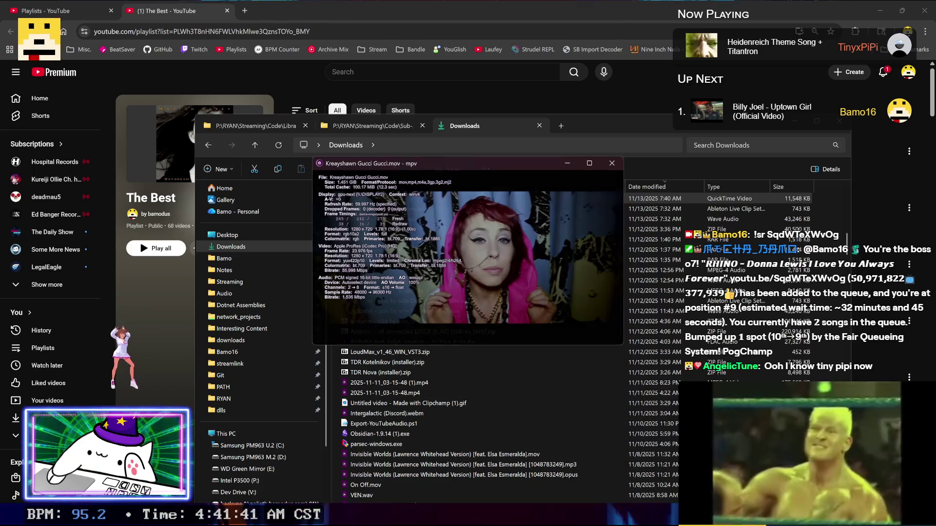
key(q)
Step: Add Intergalactic Vid.mov to Resolve's media pool, keeping the project frame rate
key(alt+Tab)
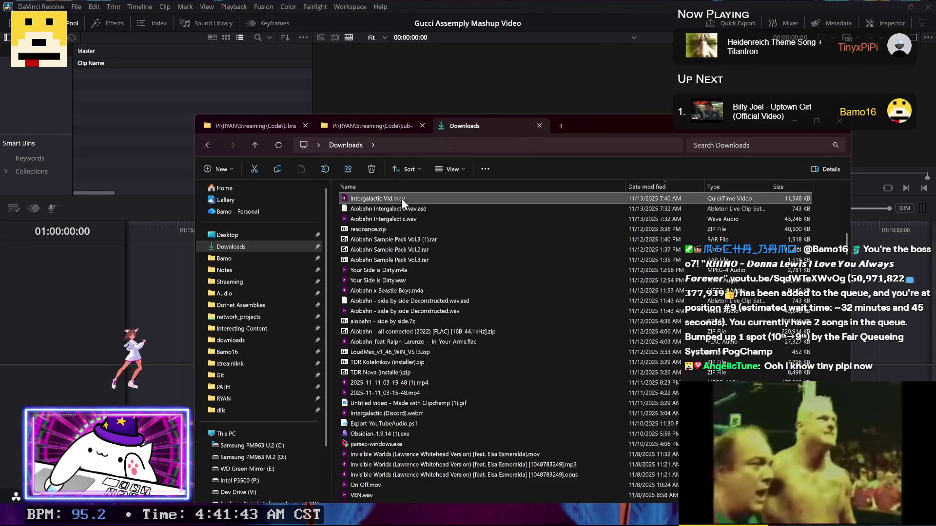
drag(118, 133, 119, 135)
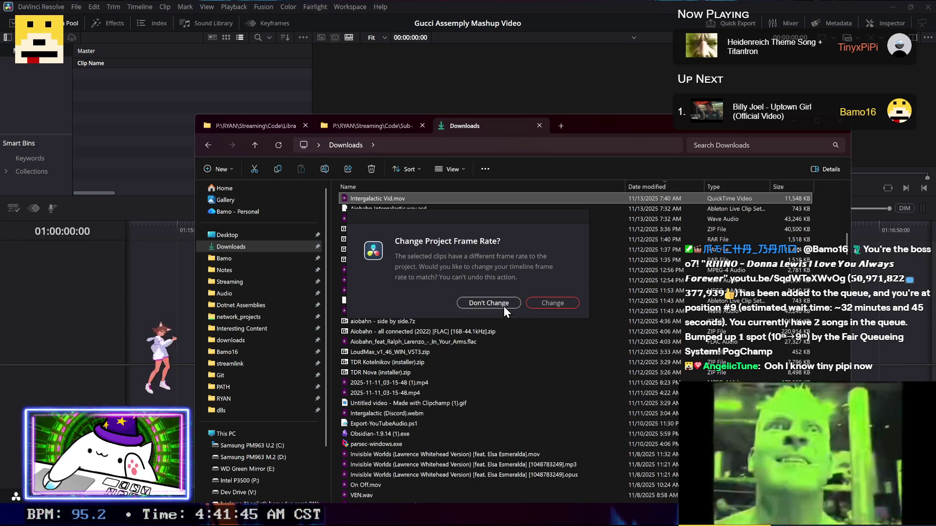
click(492, 303)
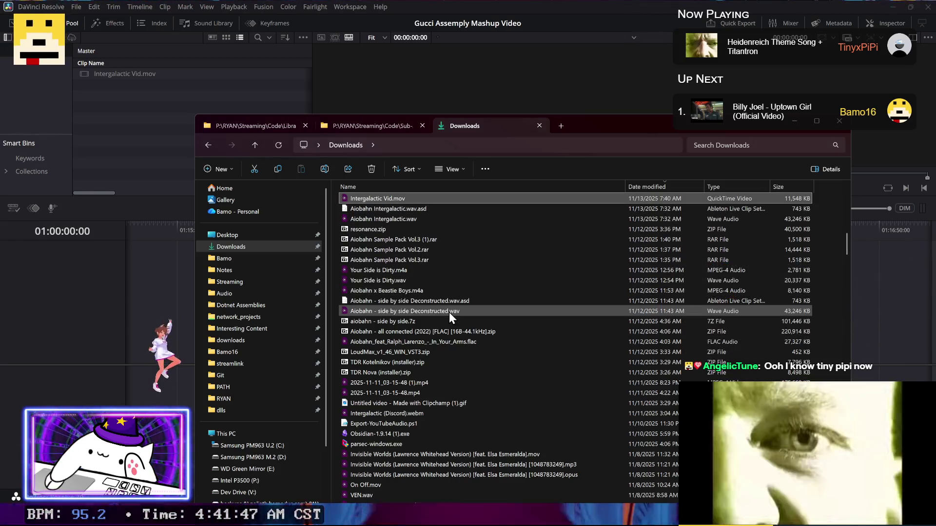
key(alt+Tab)
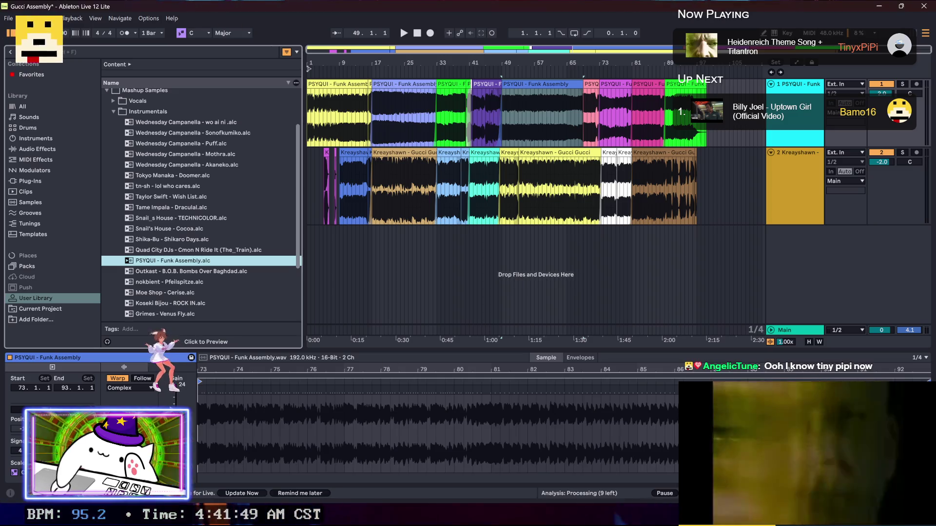
Step: Export the Ableton arrangement to Downloads as Gucci Assembly WIP For Video.wav
click(7, 20)
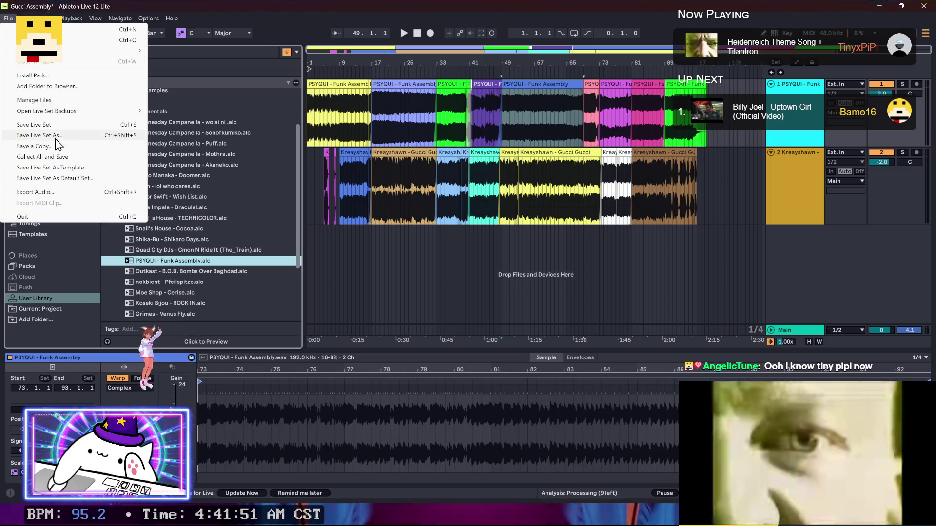
click(60, 192)
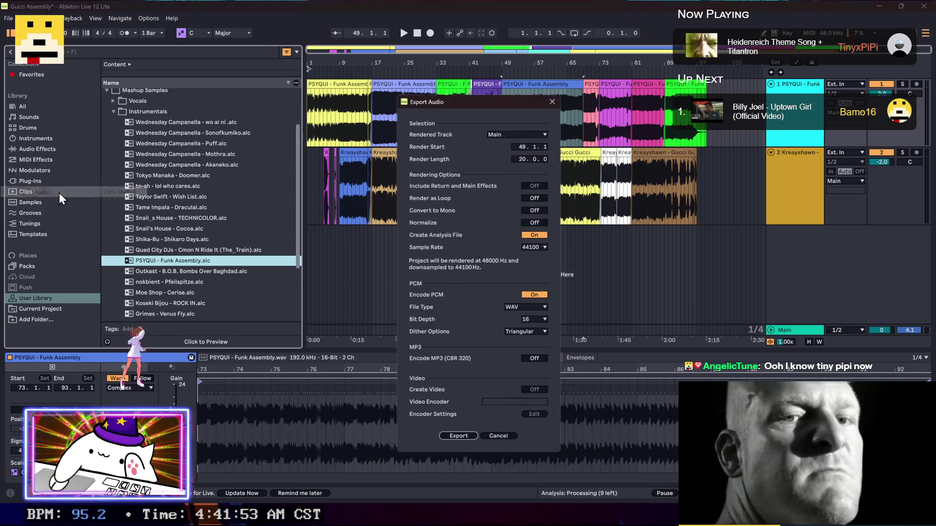
click(461, 435)
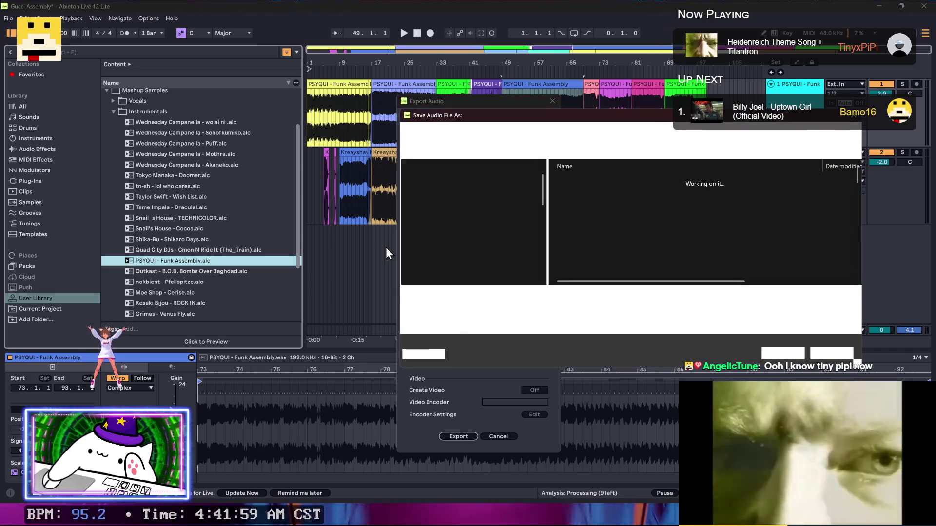
text(WIP For Video.wav)
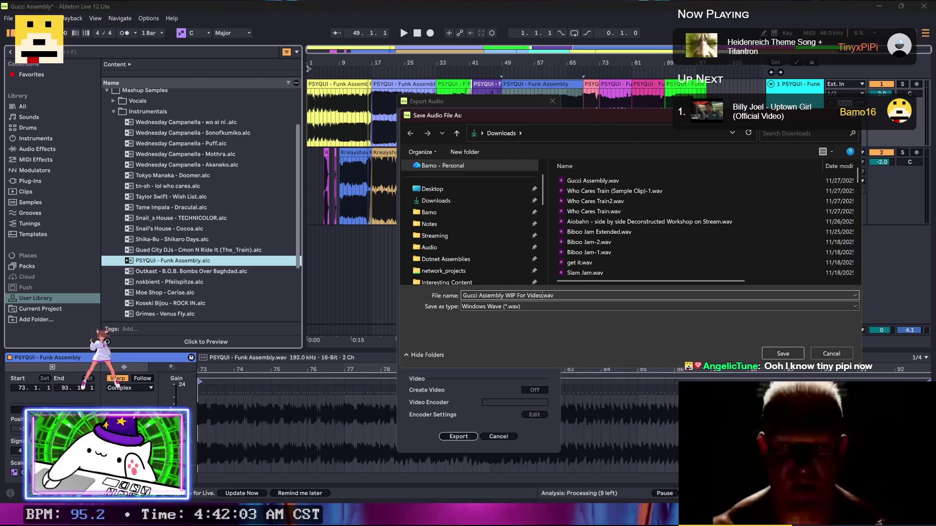
key(Return)
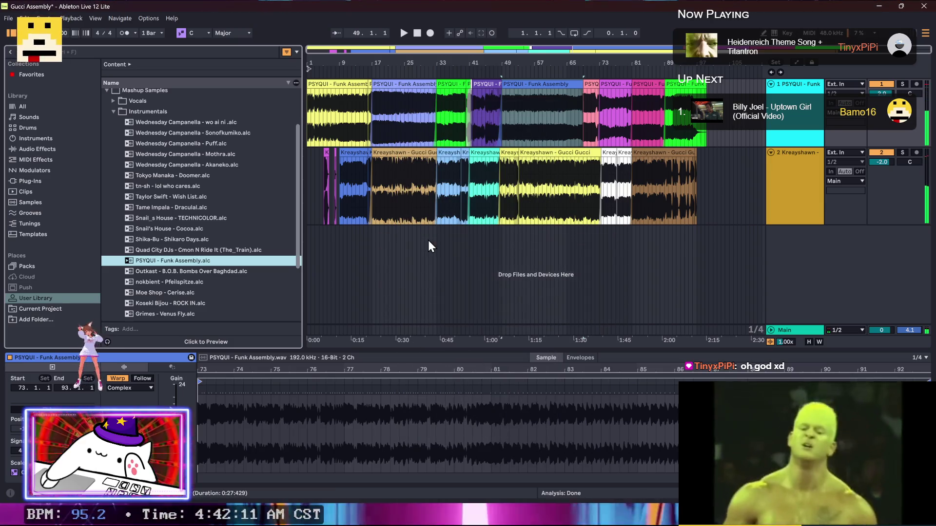
drag(302, 239, 5, 262)
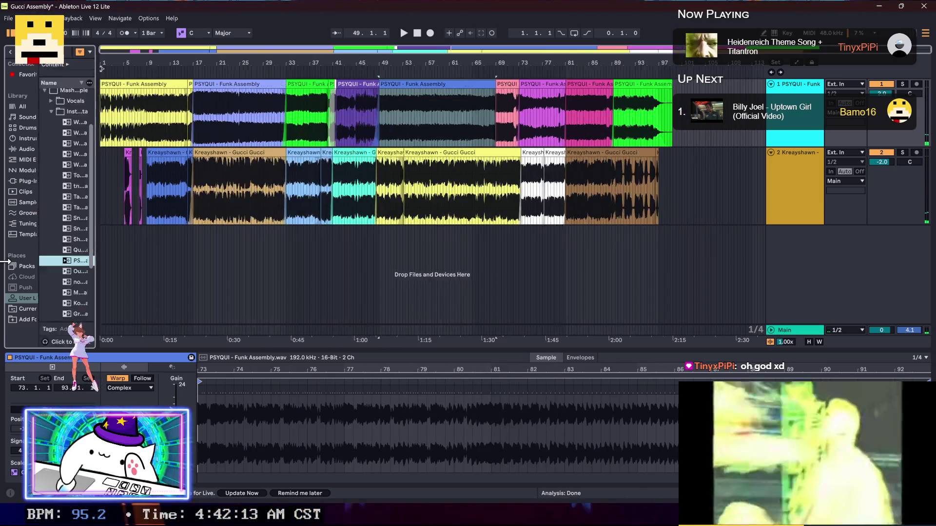
Step: Sort Downloads by name, find Gucci Assembly WIP For Video.wav, and drag it into Resolve's media pool
click(877, 6)
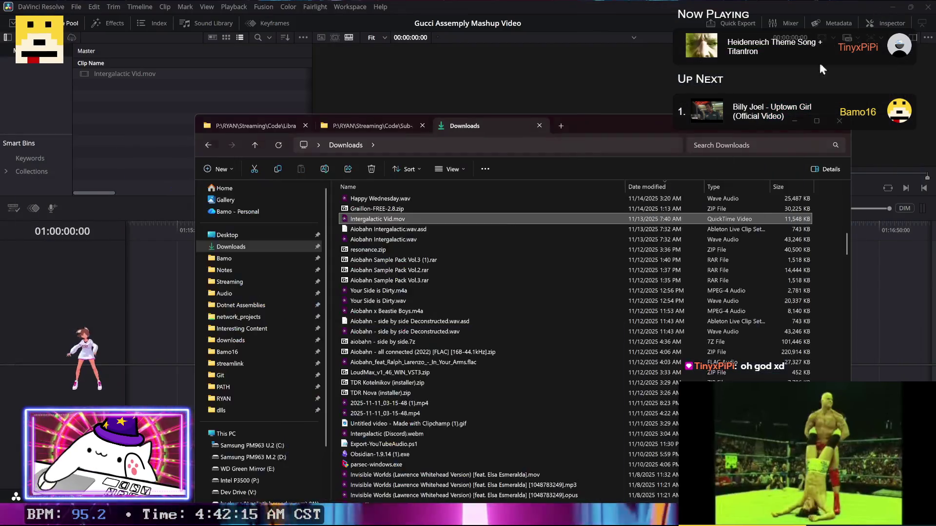
click(396, 238)
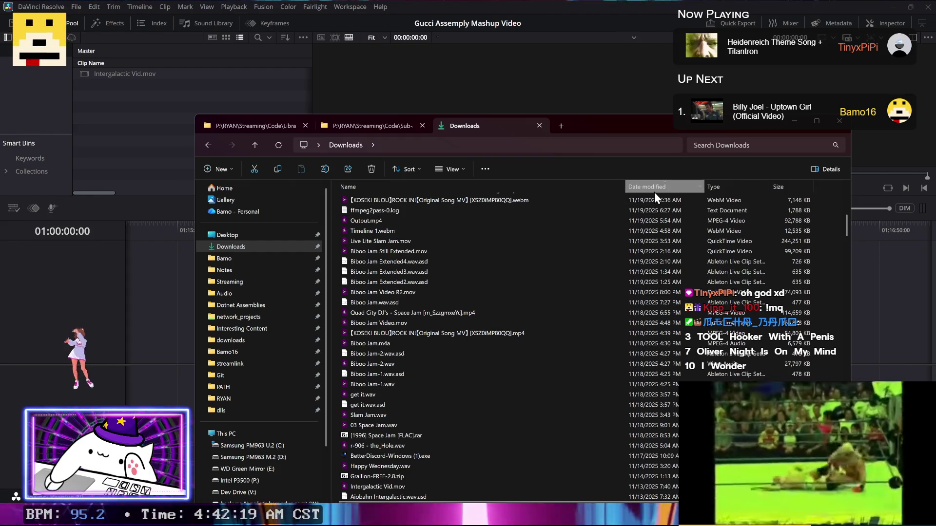
click(654, 191)
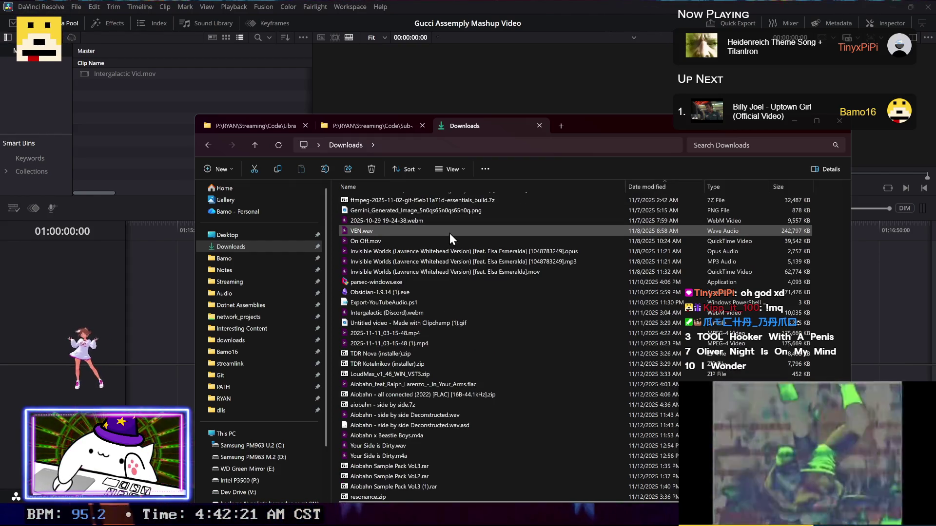
click(449, 233)
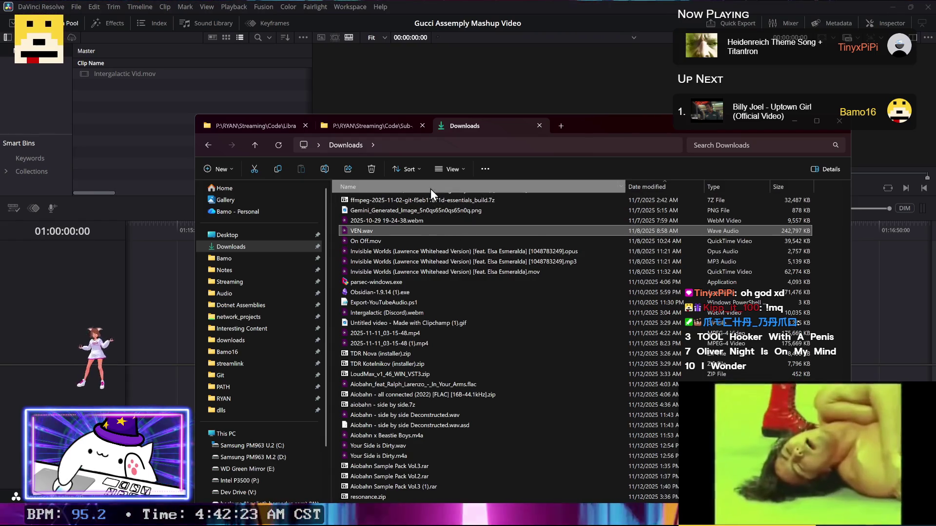
click(394, 214)
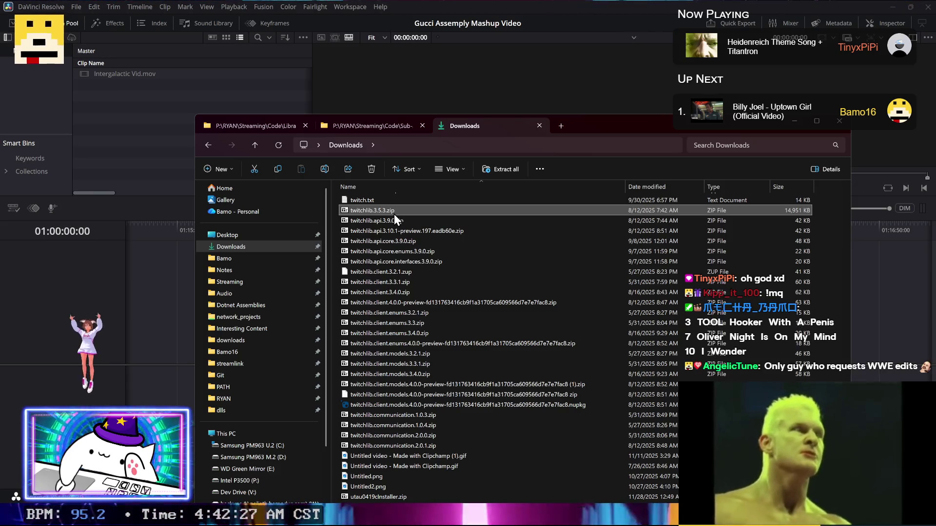
text(gu)
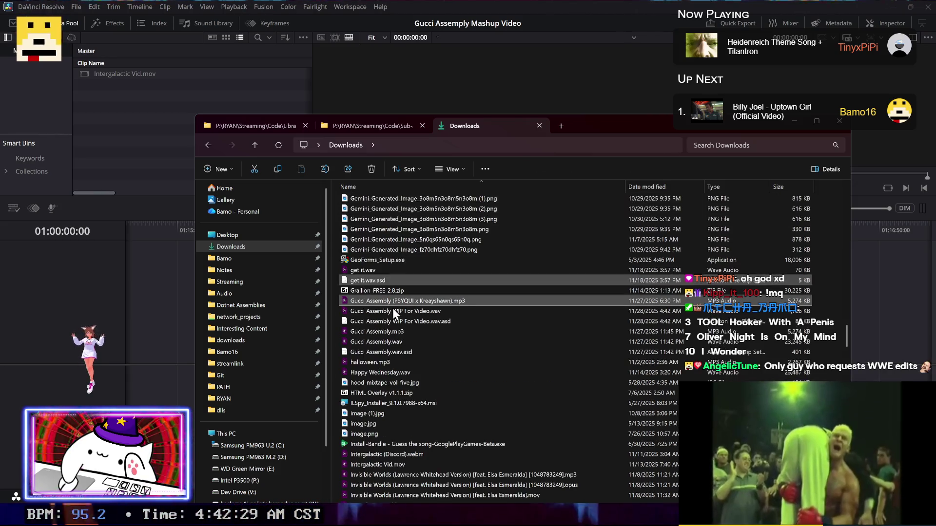
mouse_move(431, 310)
mouse_down()
mouse_move(110, 145)
mouse_move(109, 128)
mouse_up()
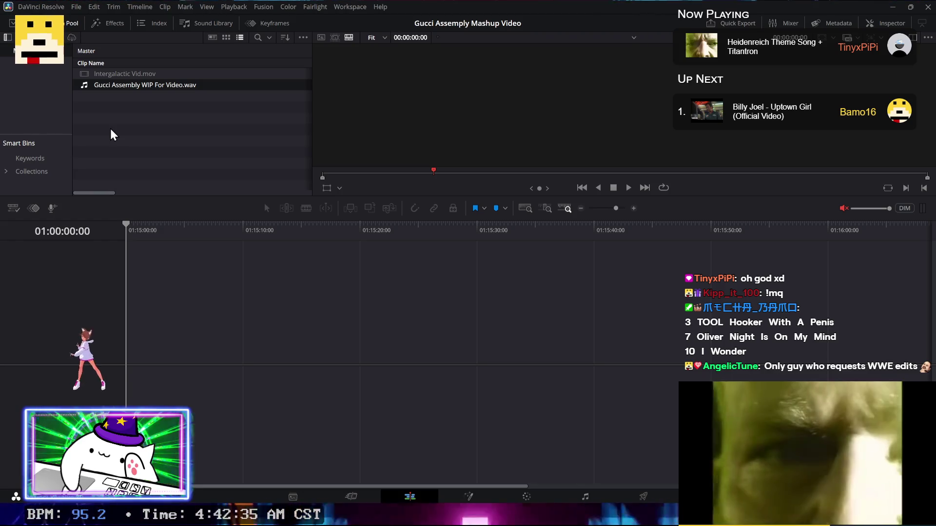
click(111, 131)
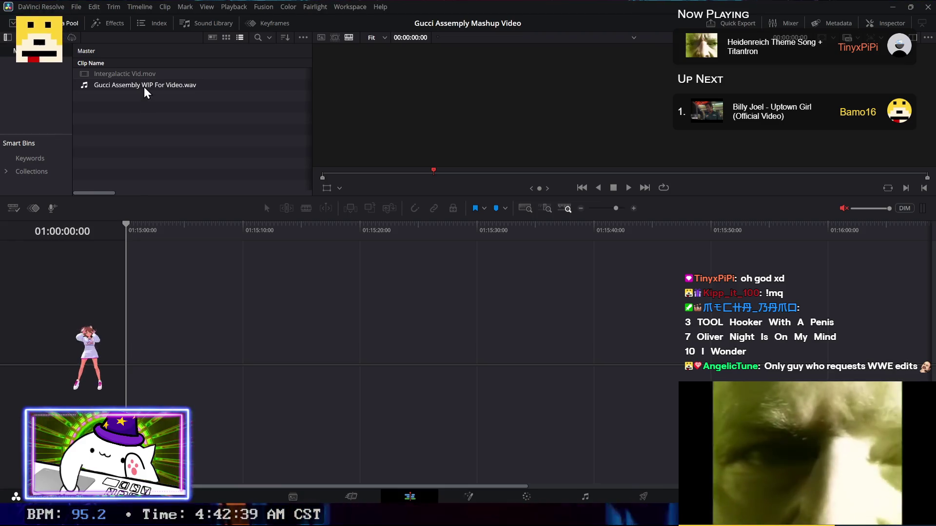
Step: Build the Gucci Assembly Video timeline from Intergalactic Vid.mov and the WIP audio clip
drag(145, 106, 124, 72)
right_click(124, 72)
click(136, 76)
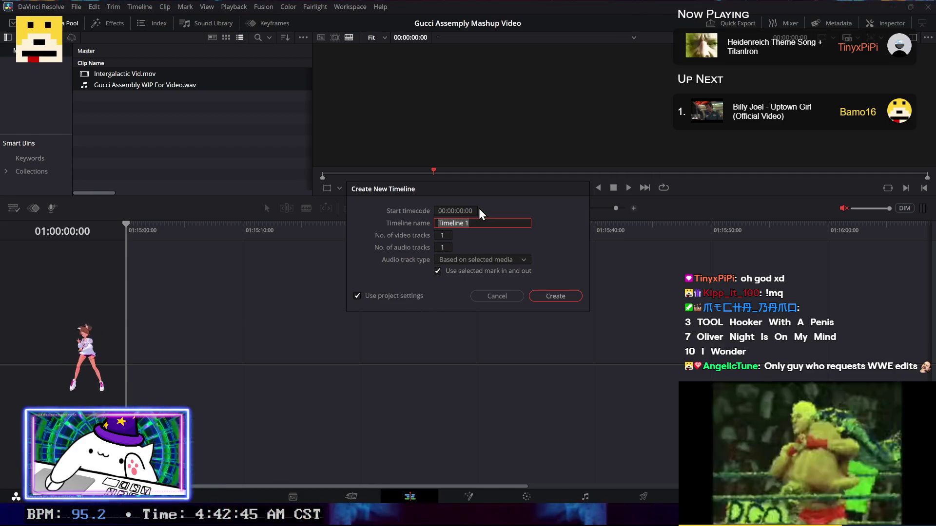
text(Gu)
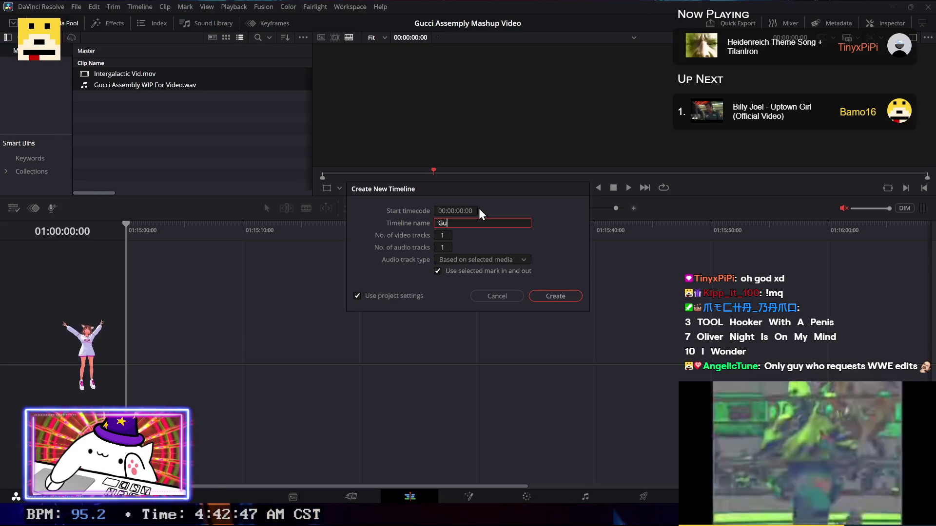
text(bly Video)
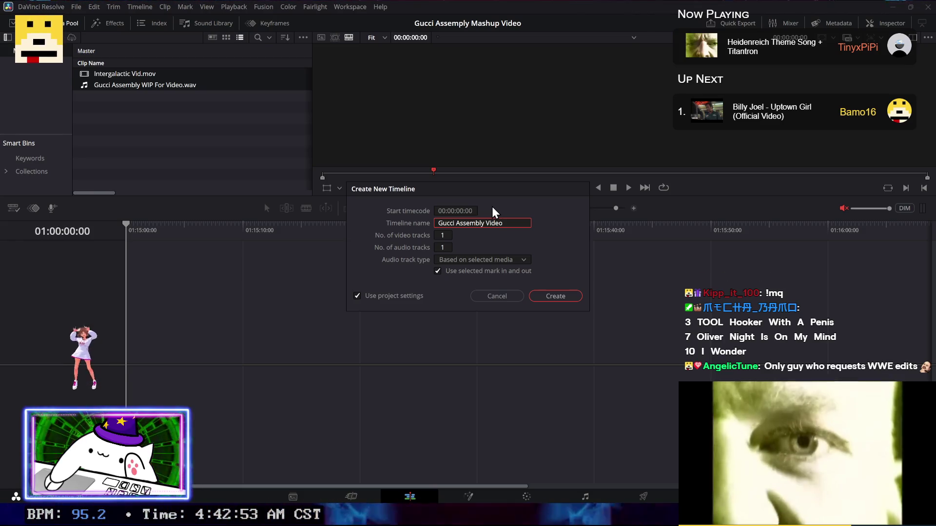
click(552, 296)
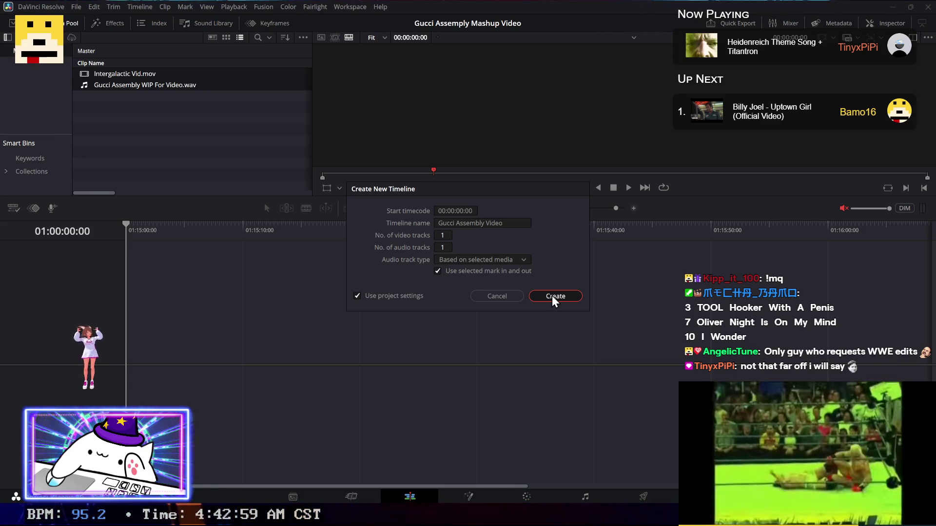
click(552, 295)
scroll(247, 306, right, 5)
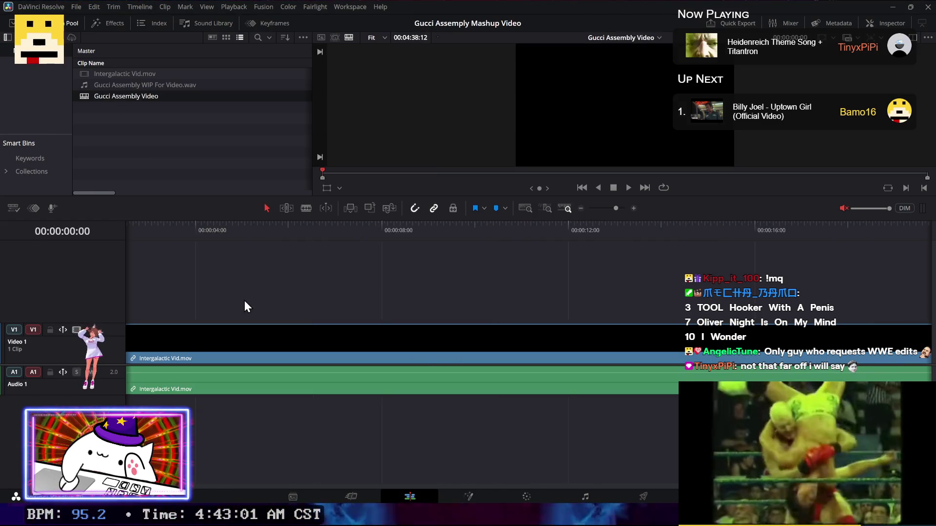
Step: Zoom the timeline to fit, select the Intergalactic clip, and bring up Calculator
scroll(245, 301, right, 7)
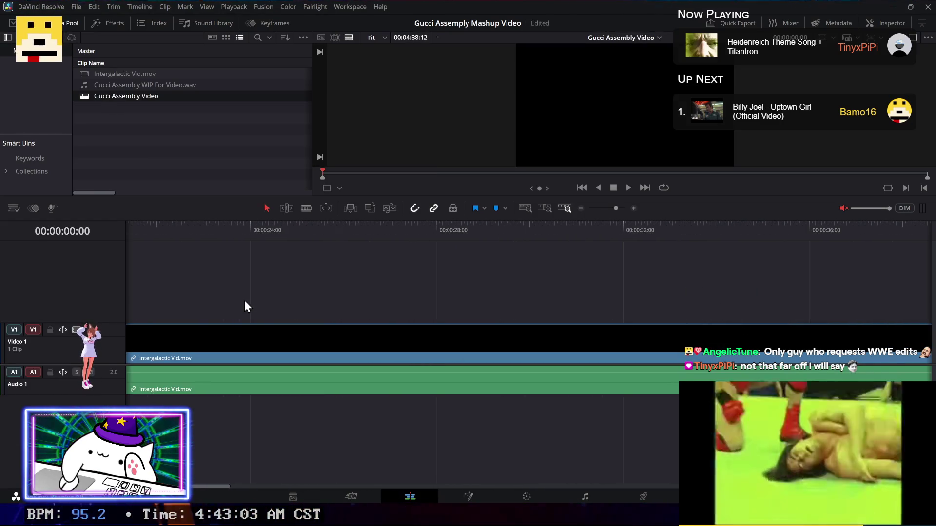
scroll(238, 301, right, 15)
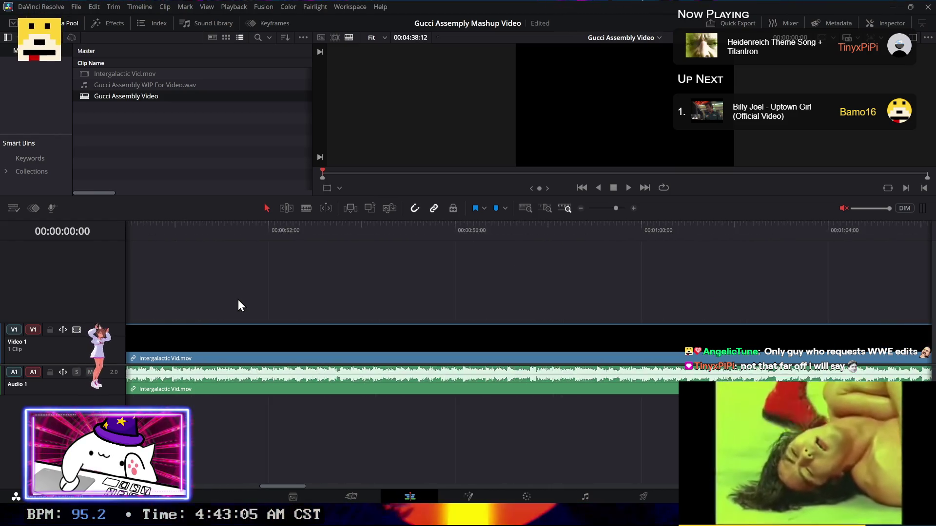
key(shift+z)
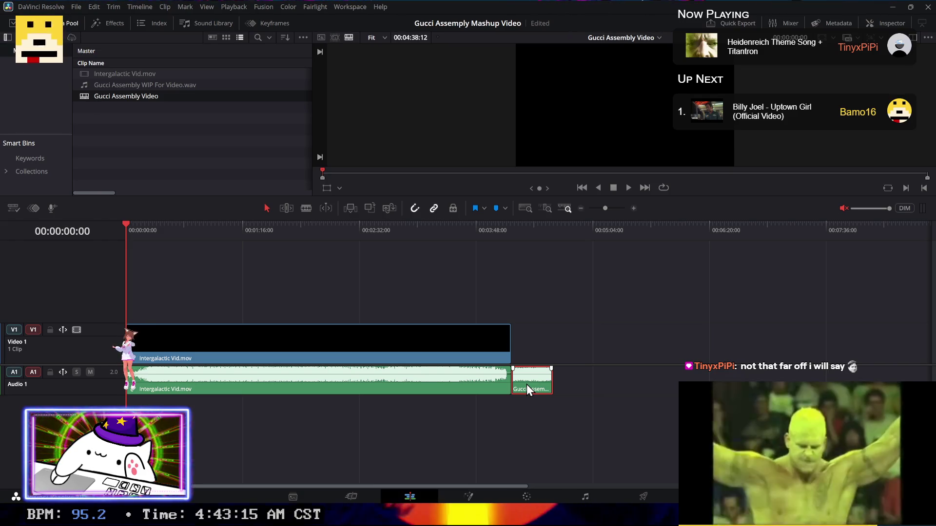
click(265, 338)
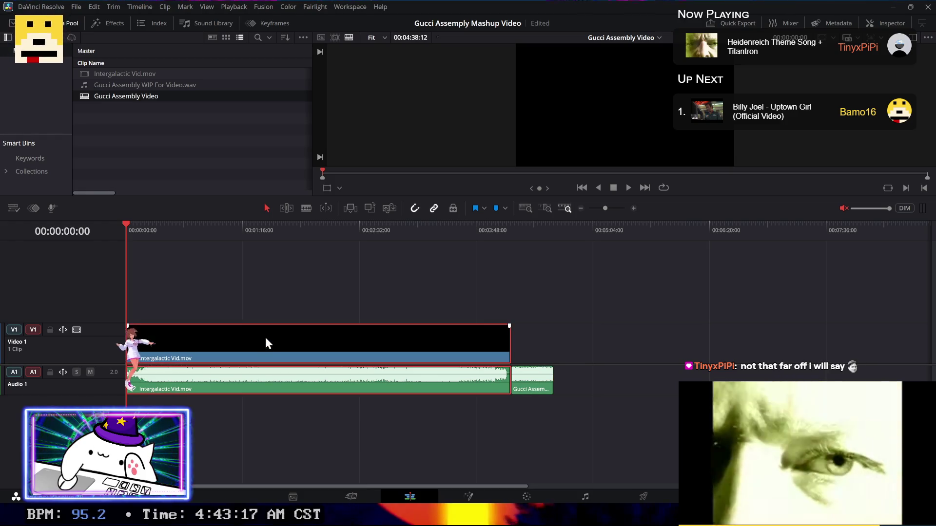
key(super+r)
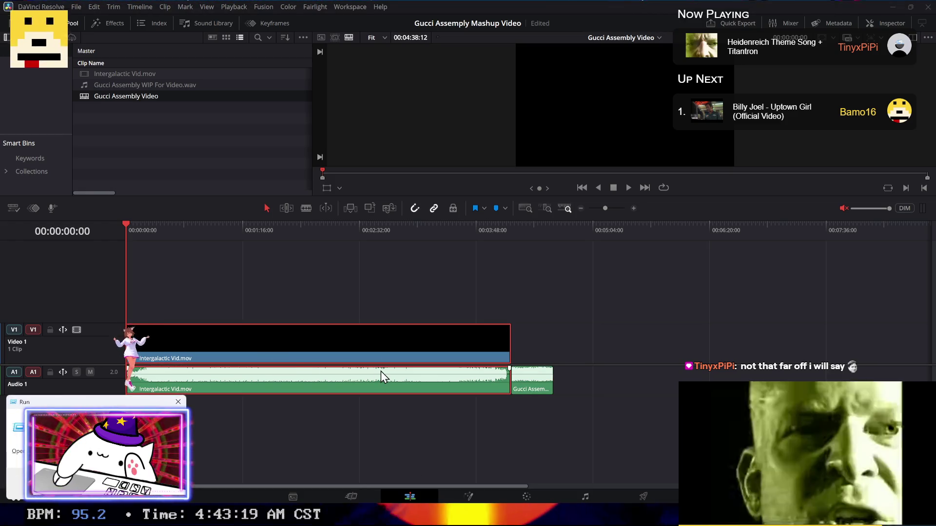
key(Escape)
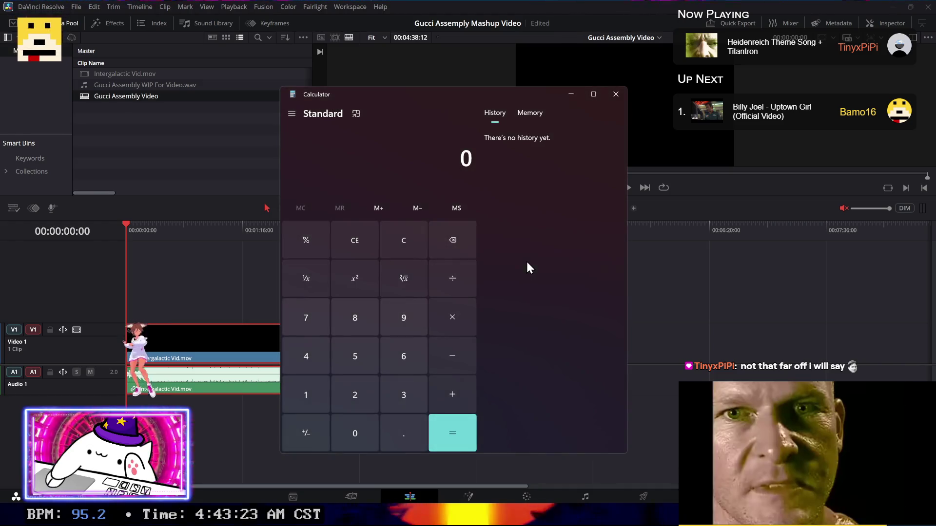
Step: Calculate 175 ÷ 120 × 100 in Calculator, getting 145.8333333333333
text(175/120)
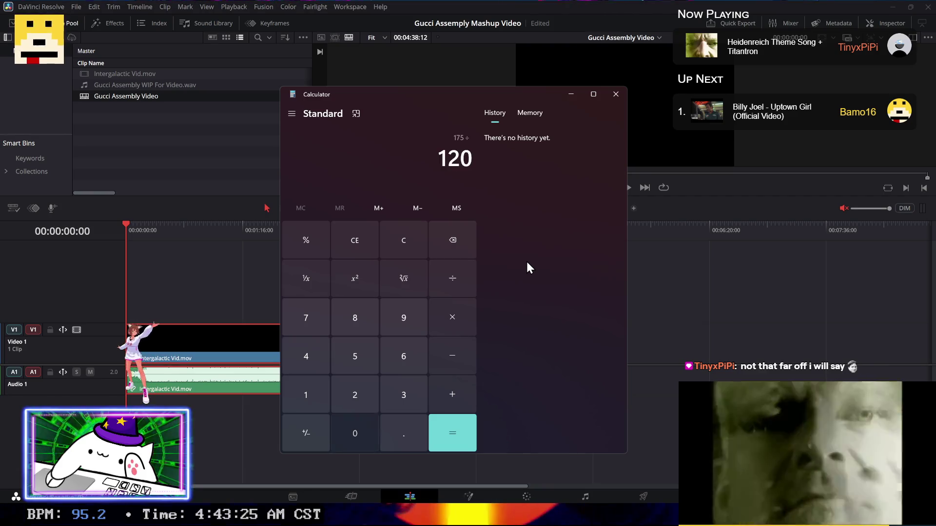
key(Return)
text(*100)
key(Return)
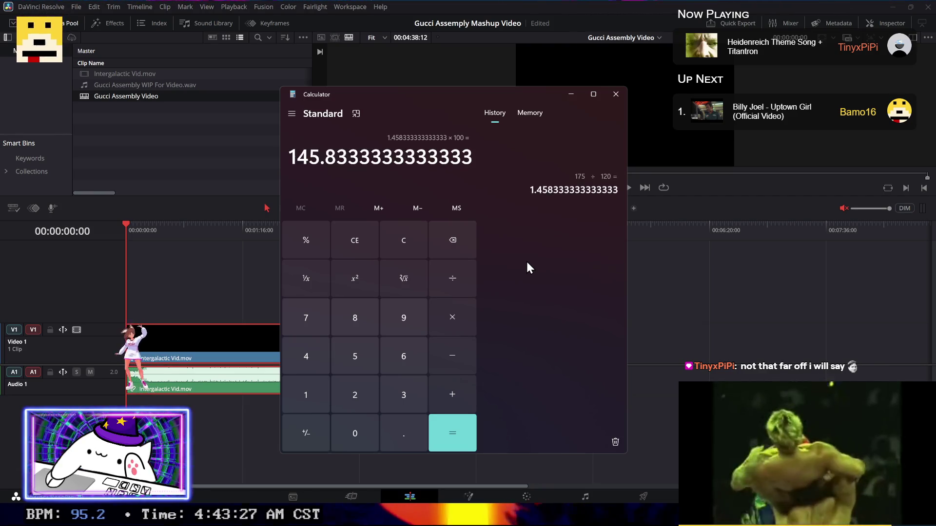
right_click(188, 339)
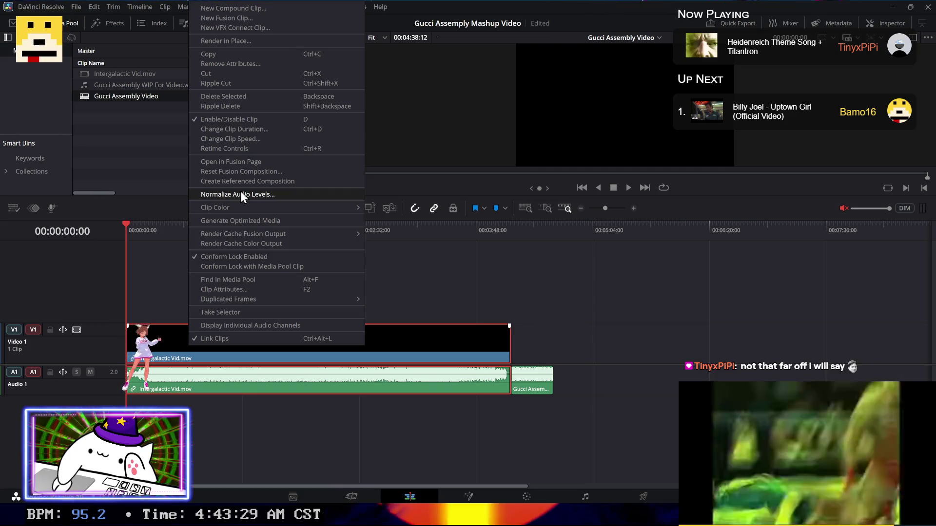
Step: Set the Intergalactic clip speed to 145.8333% so it lasts 00:02:52:03
click(255, 138)
key(ctrl+v)
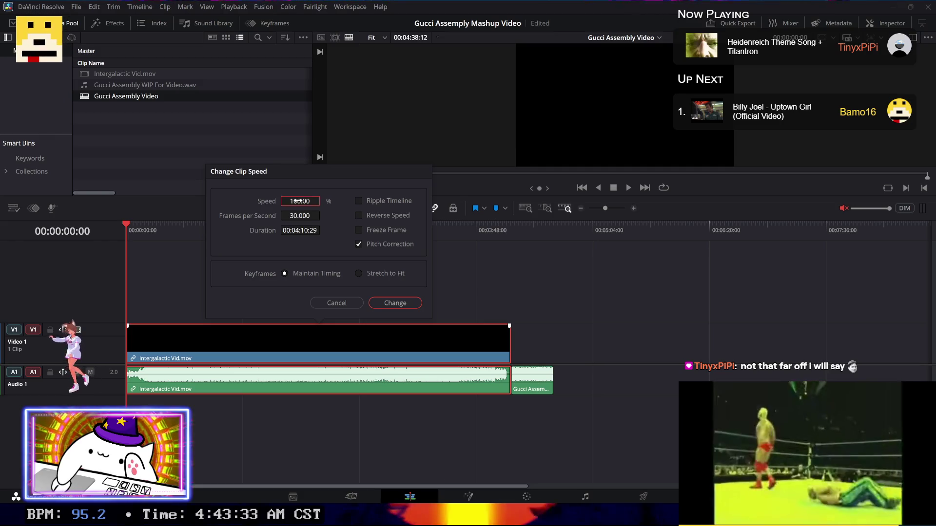
click(388, 305)
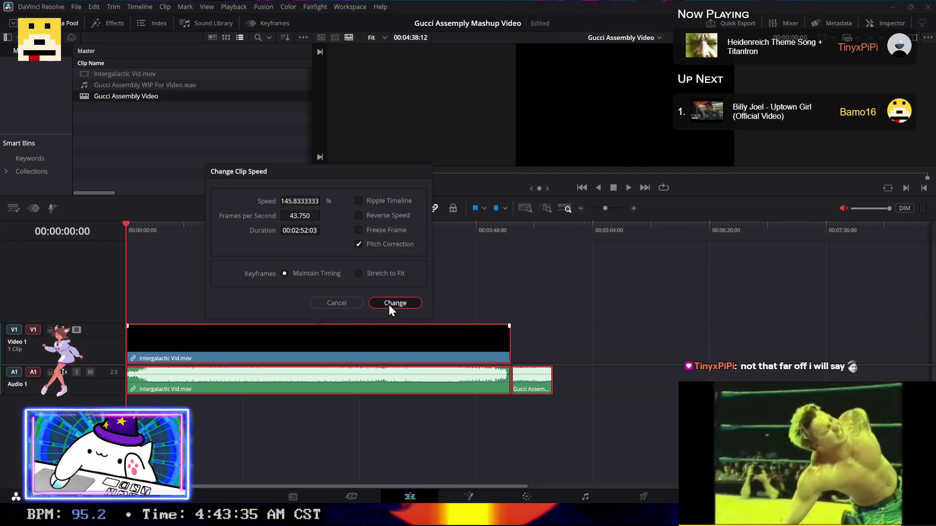
click(388, 303)
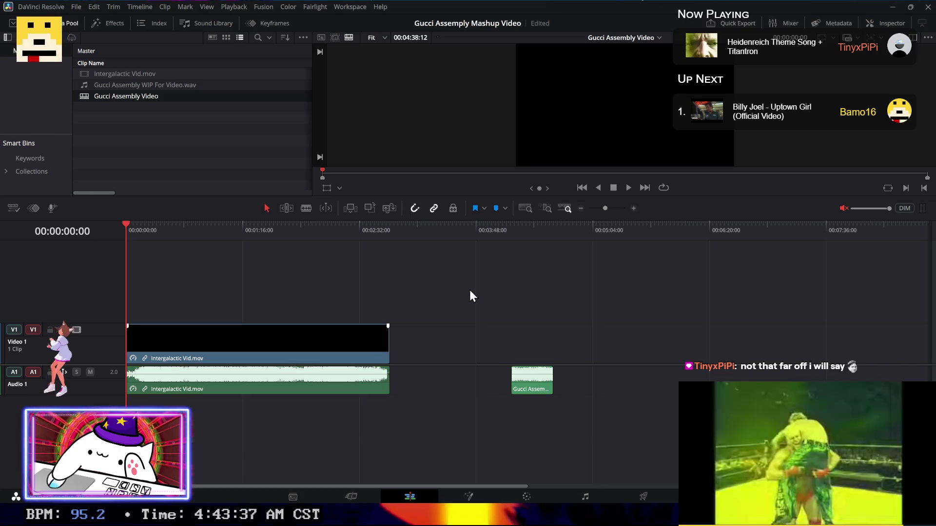
Step: Play back the sped-up Intergalactic clip from about 23 seconds to check it
key(space)
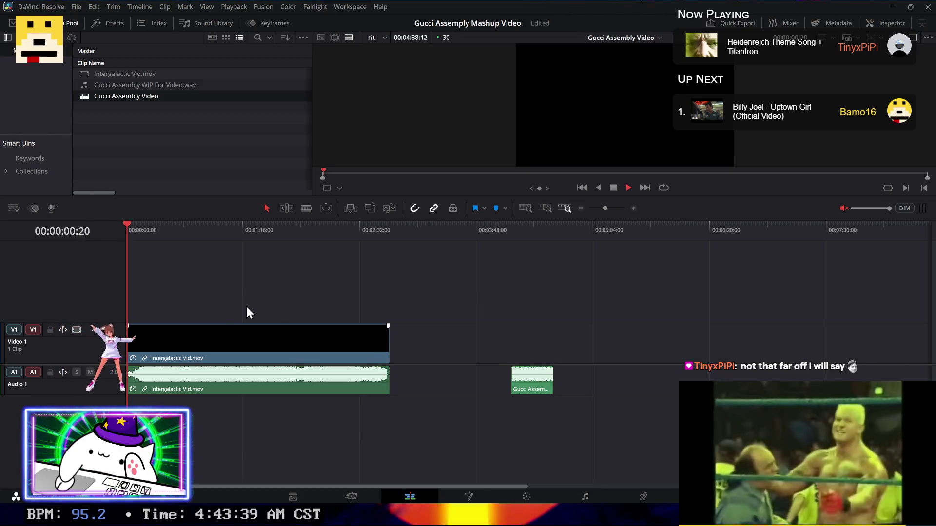
click(372, 174)
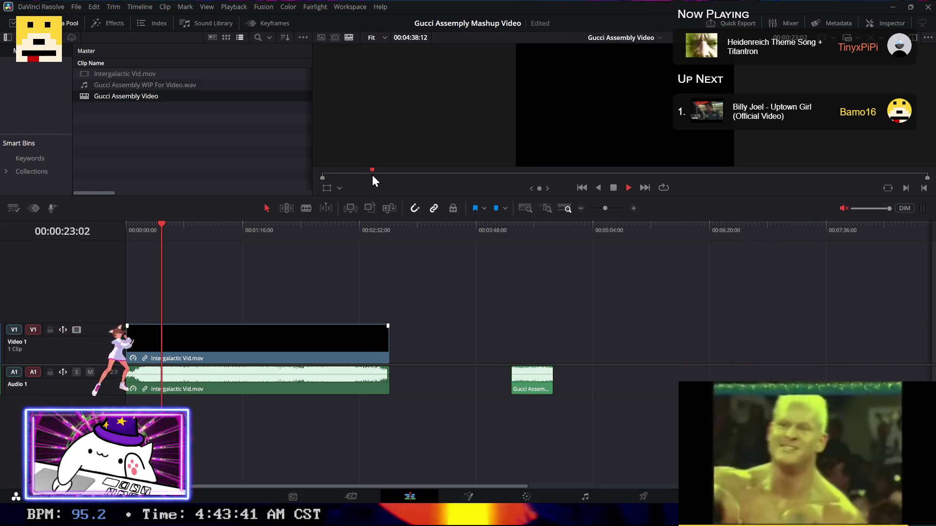
click(206, 343)
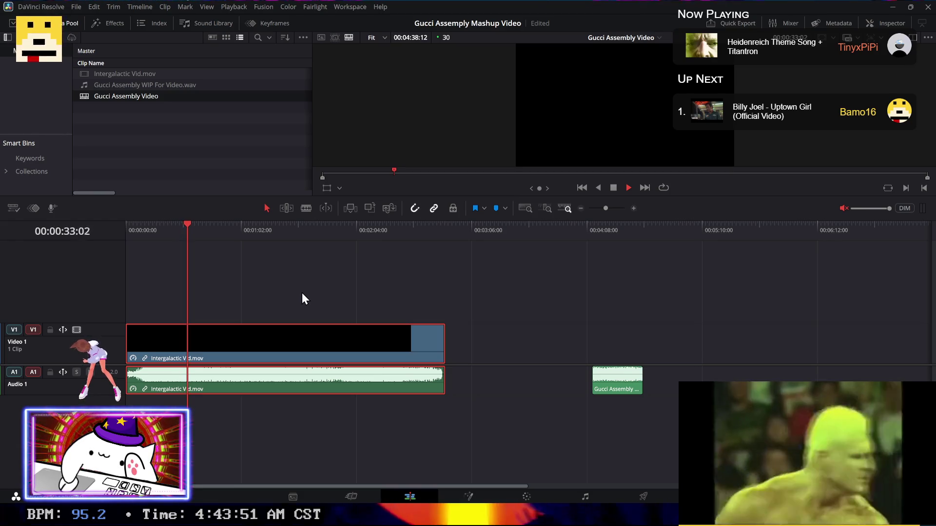
key(alt+Tab)
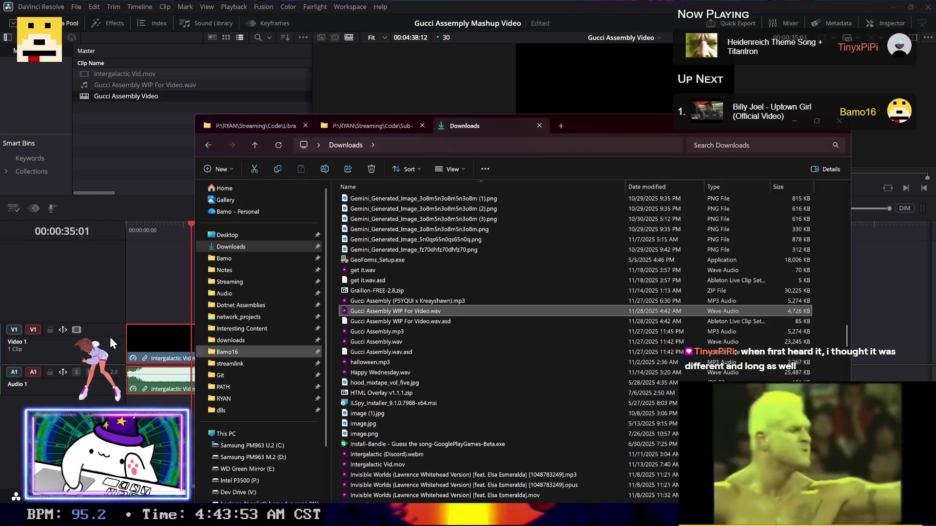
Step: Reverse-sort the Downloads files by name, then minimize File Explorer to reveal the Resolve timeline
click(176, 286)
key(alt+Tab)
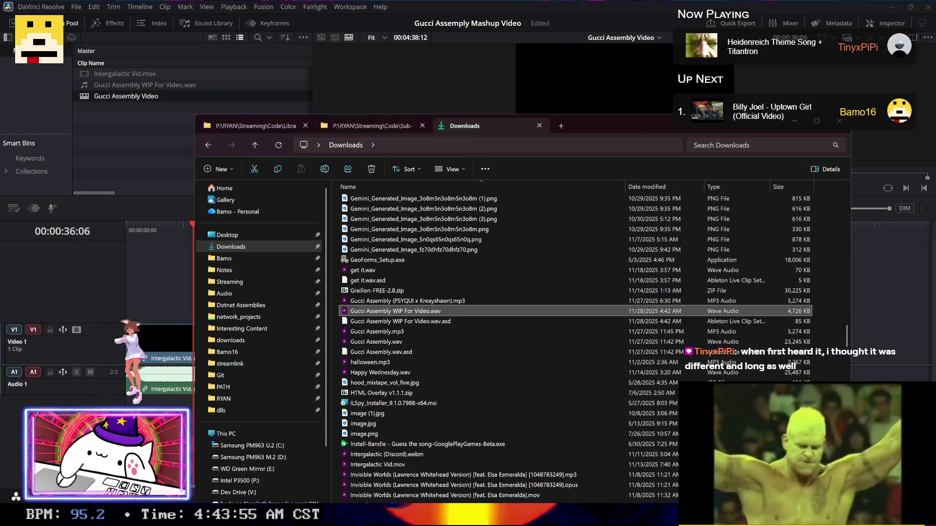
click(414, 343)
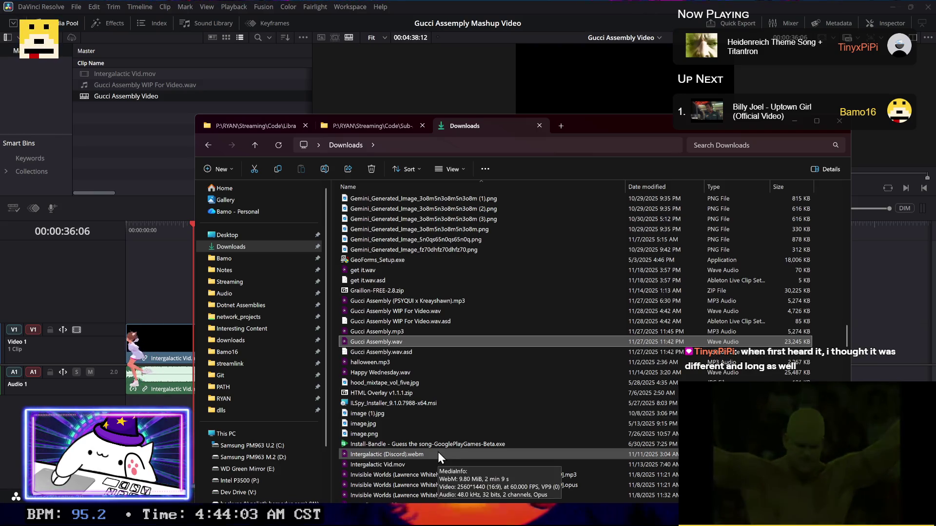
click(419, 455)
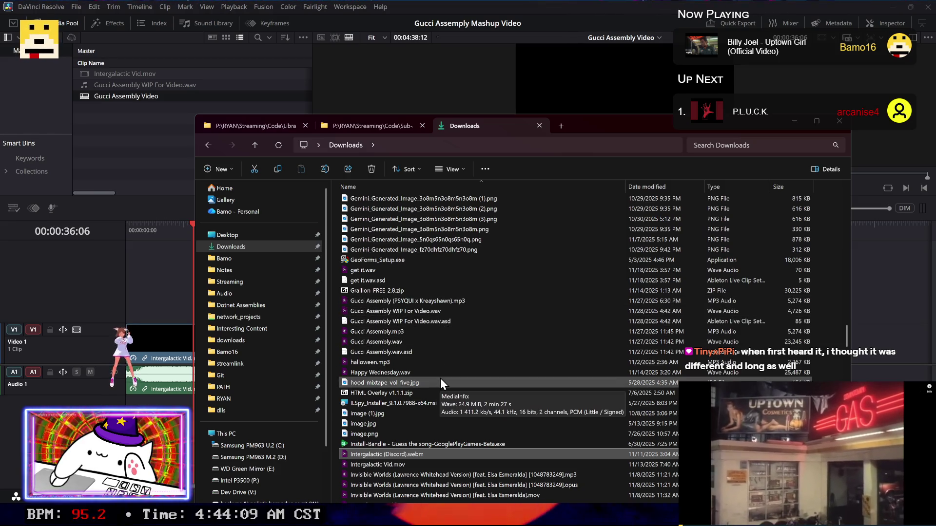
click(408, 319)
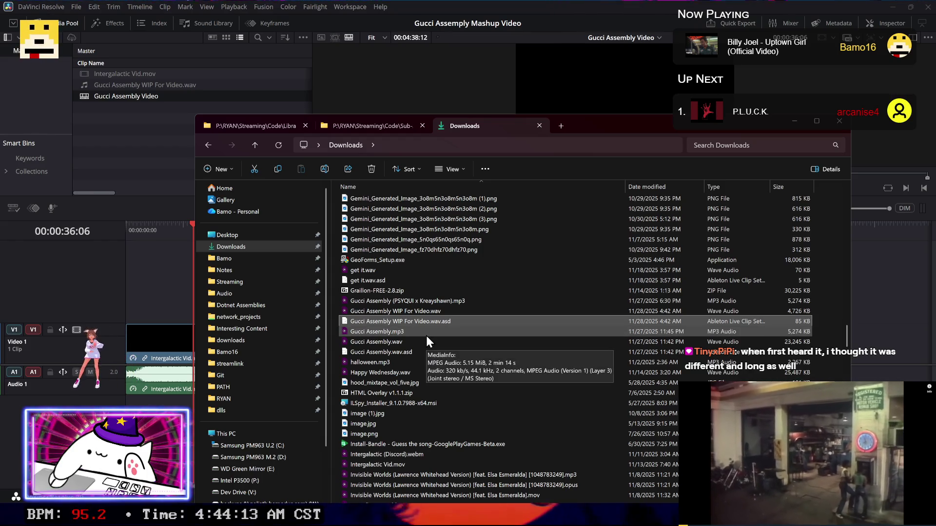
ctrl+click(442, 311)
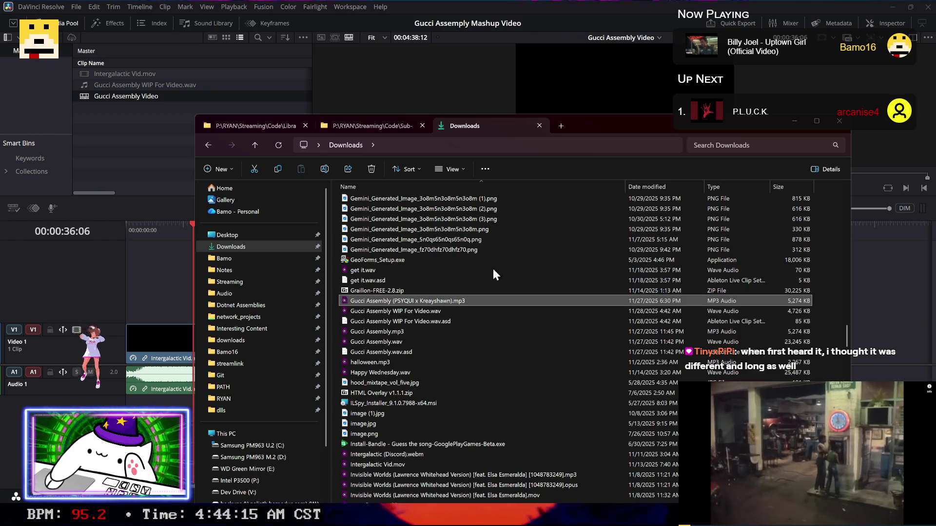
click(601, 188)
scroll(571, 234, down, 1)
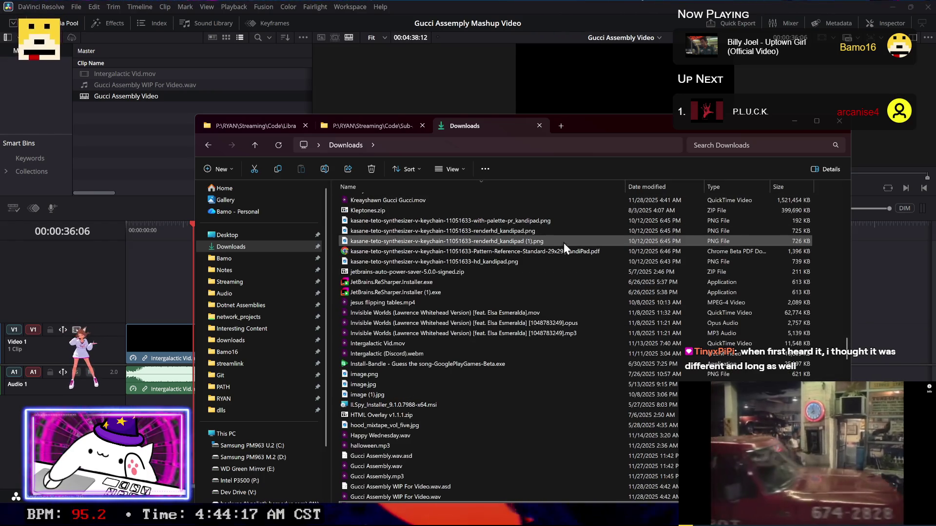
click(443, 476)
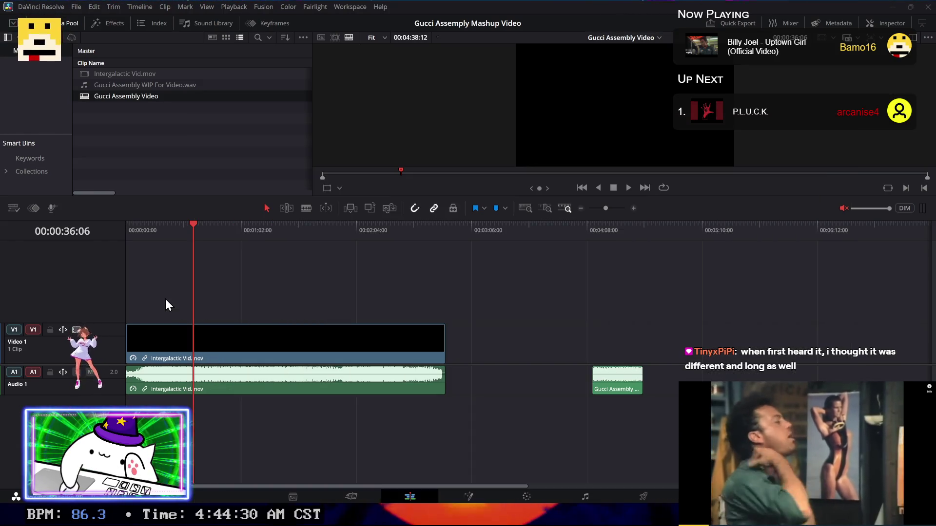
click(165, 300)
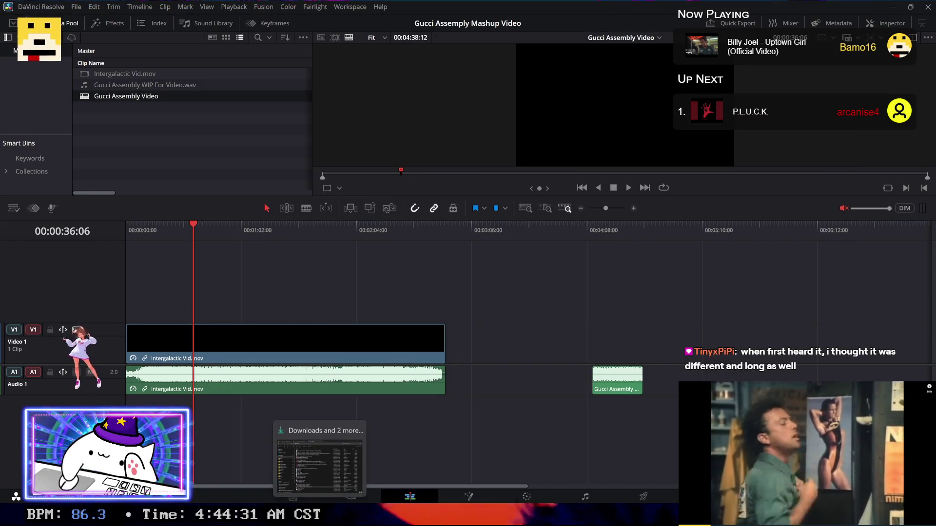
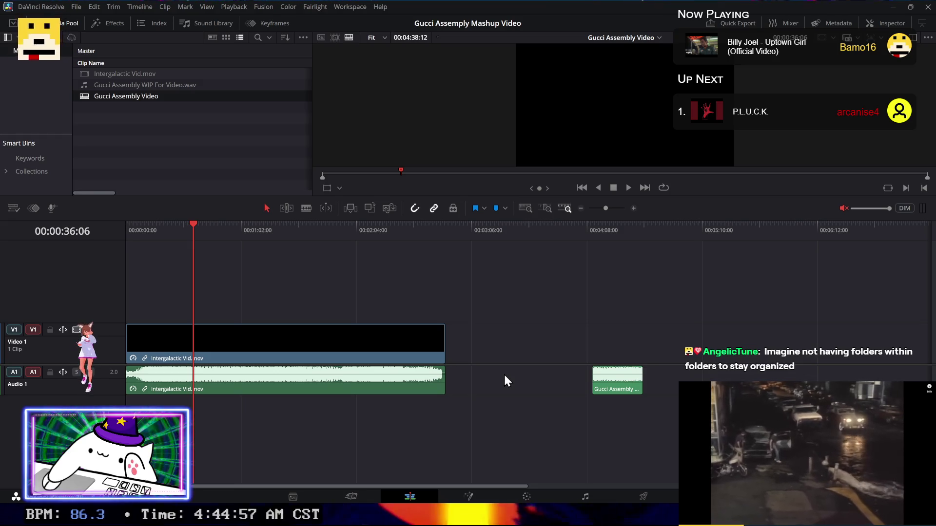
Step: Load the Intergalactic Vid.mov timeline clip into the source viewer to confirm its 00:02:52:03 length
click(345, 351)
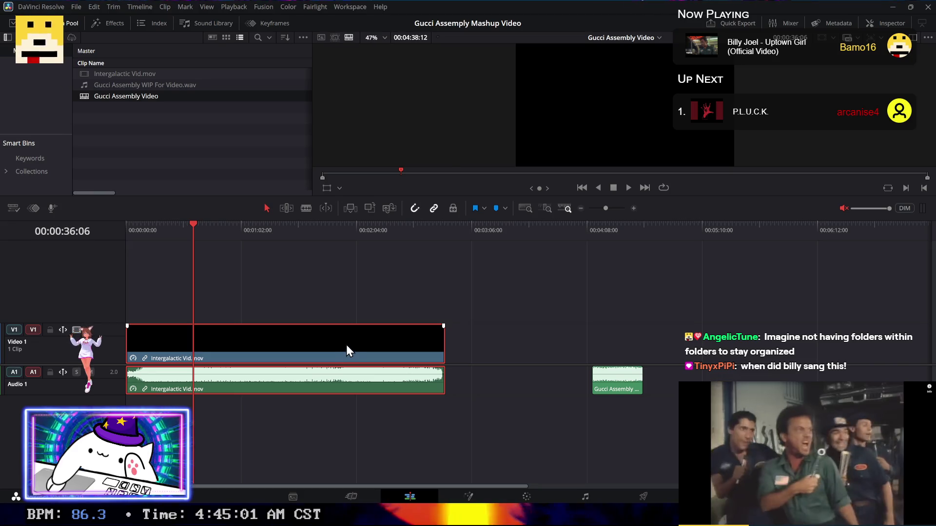
double_click(347, 351)
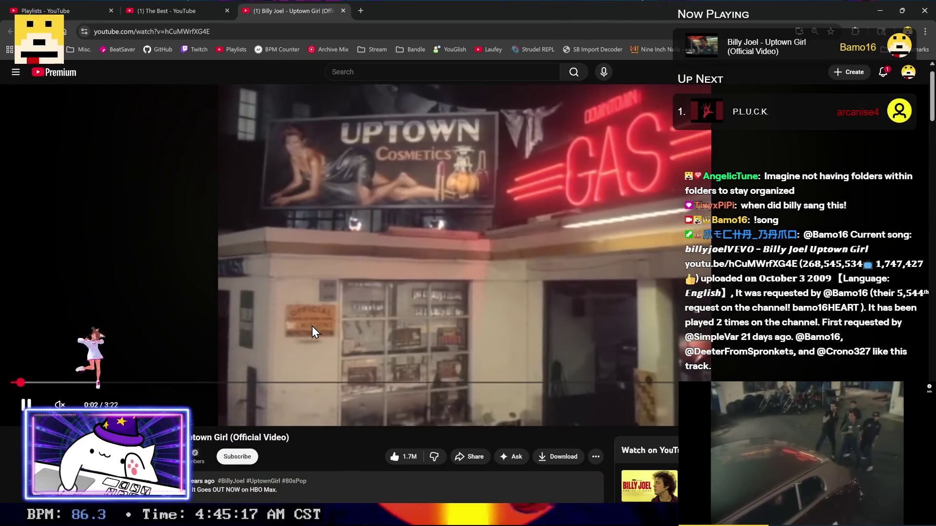
Step: Pause the Uptown Girl video and expand its description to find the year 1983
click(311, 326)
scroll(311, 326, down, 4)
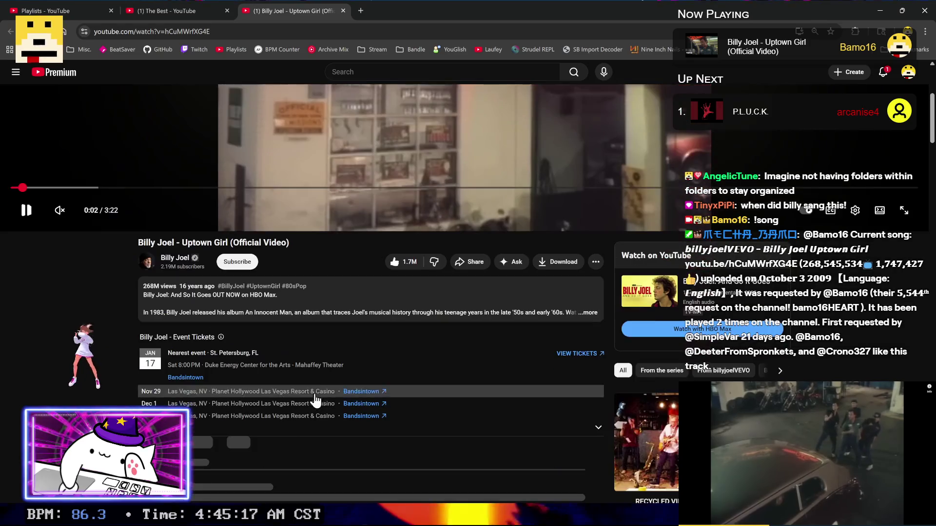
click(304, 306)
scroll(44, 350, down, 2)
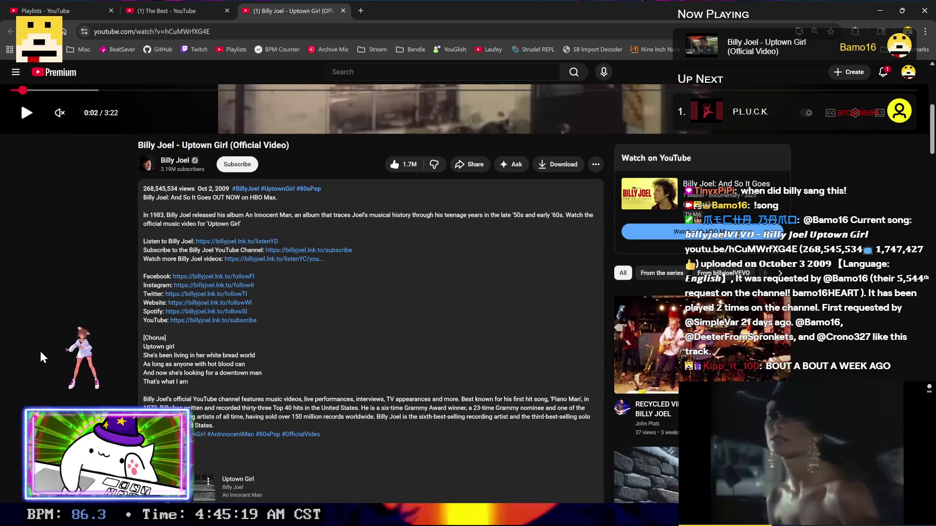
double_click(162, 216)
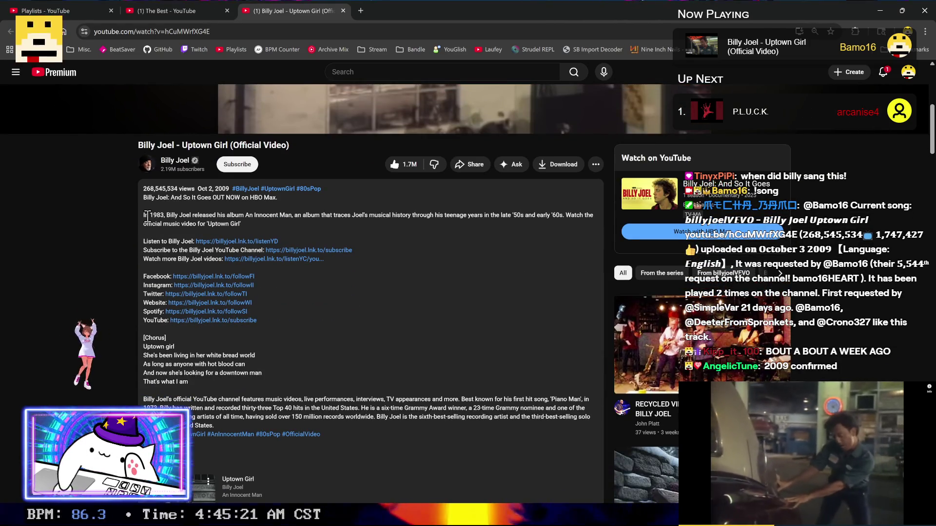
Step: Close the Uptown Girl tab and minimize Chrome to return to Resolve
click(95, 301)
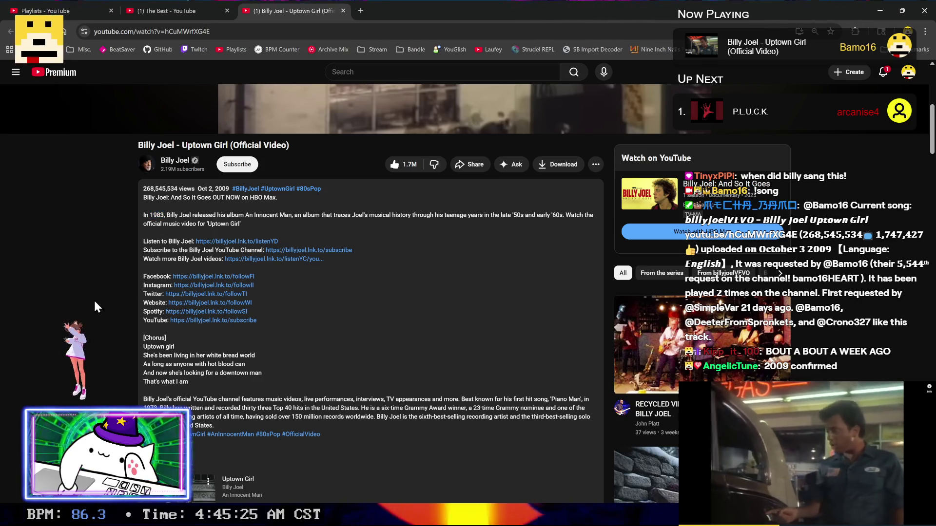
mouse_move(409, 109)
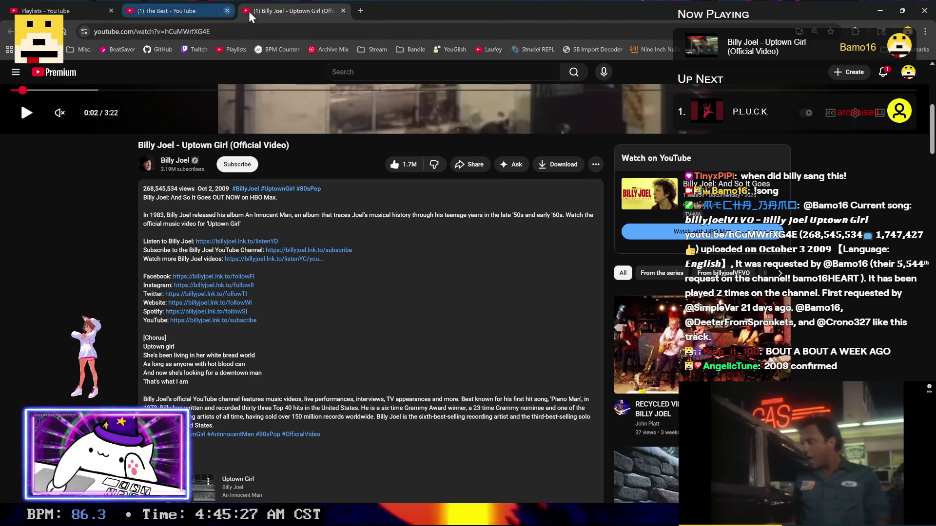
click(343, 10)
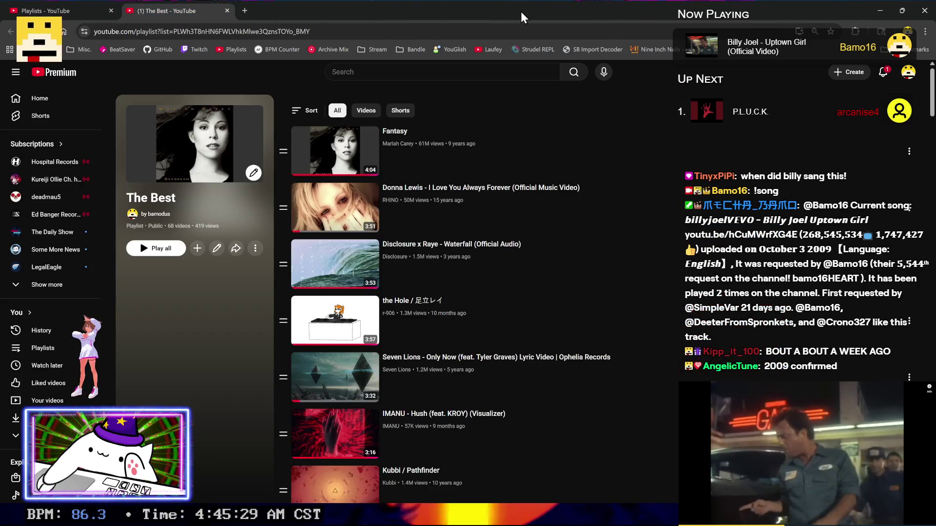
click(880, 10)
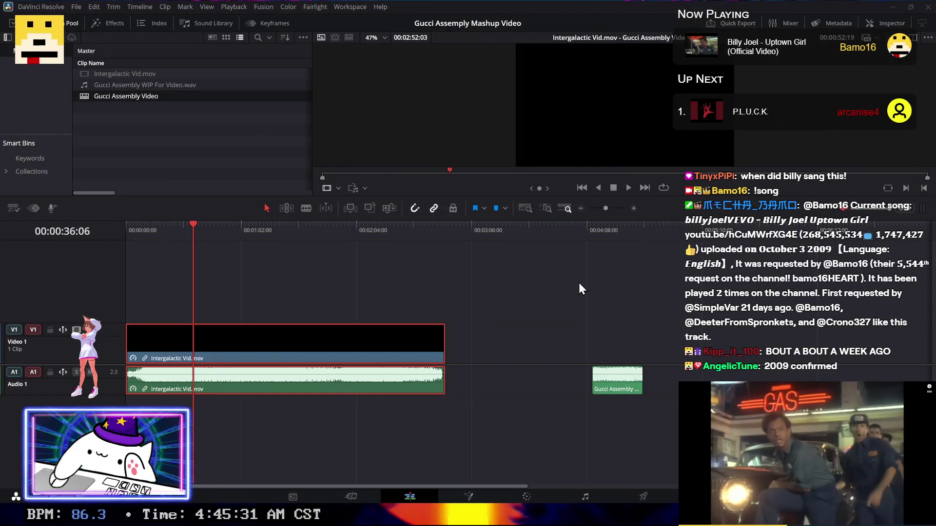
Step: Check the details of Kreayshawn Gucci Gucci.webm in PowerShell with a recalled gci command
key(alt+Tab)
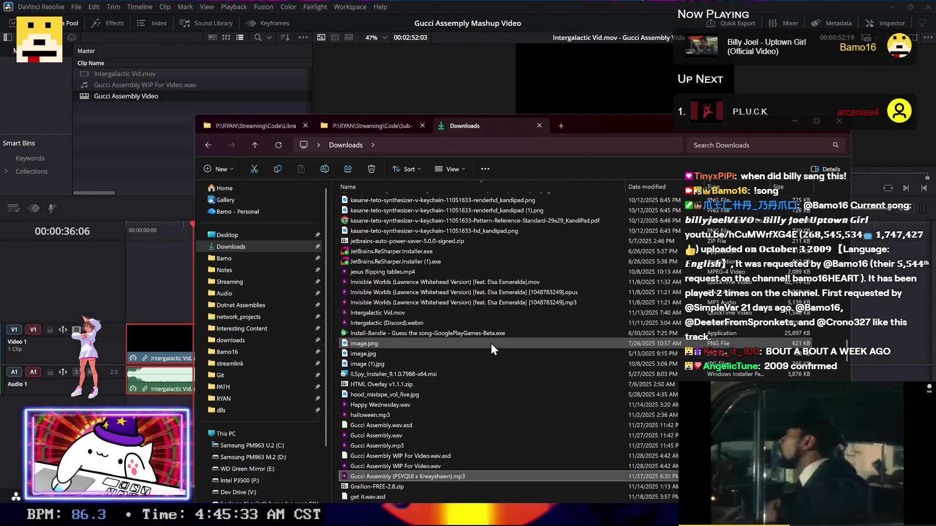
click(490, 343)
key(alt+Tab)
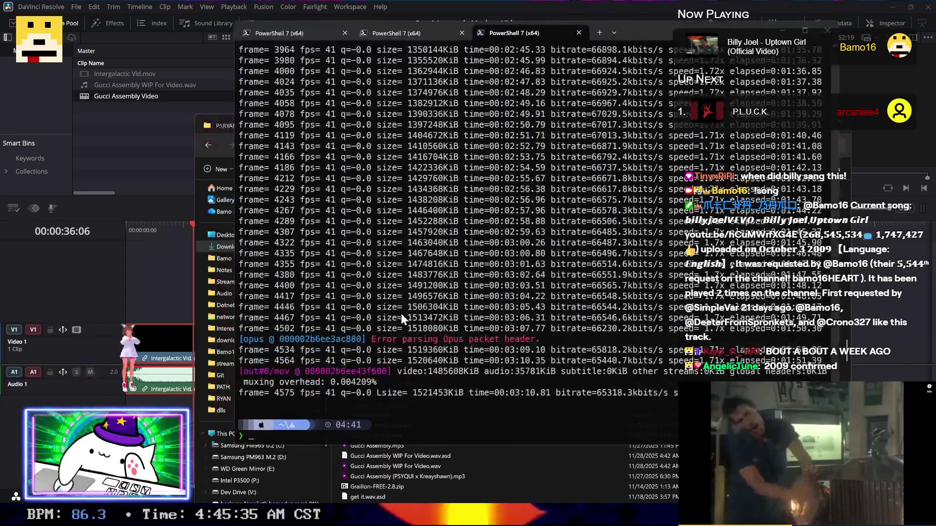
key(Up)
key(Up)
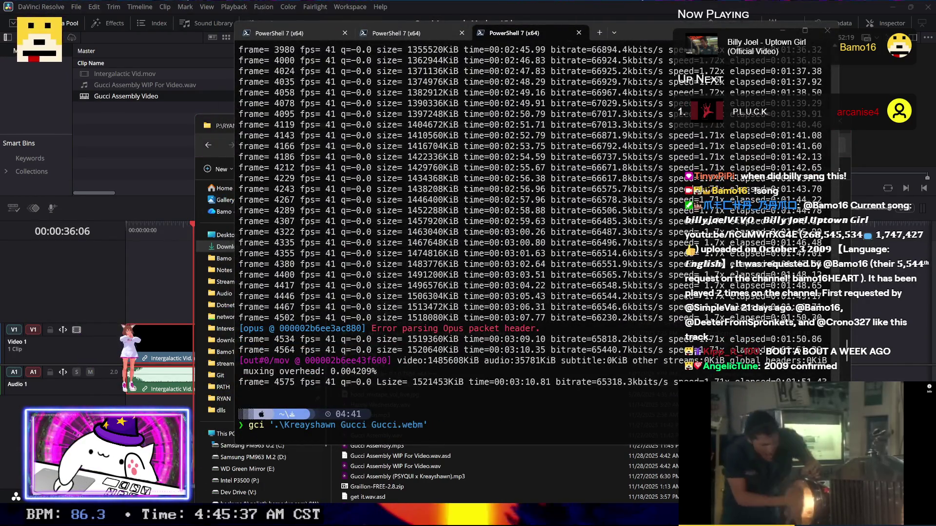
key(Return)
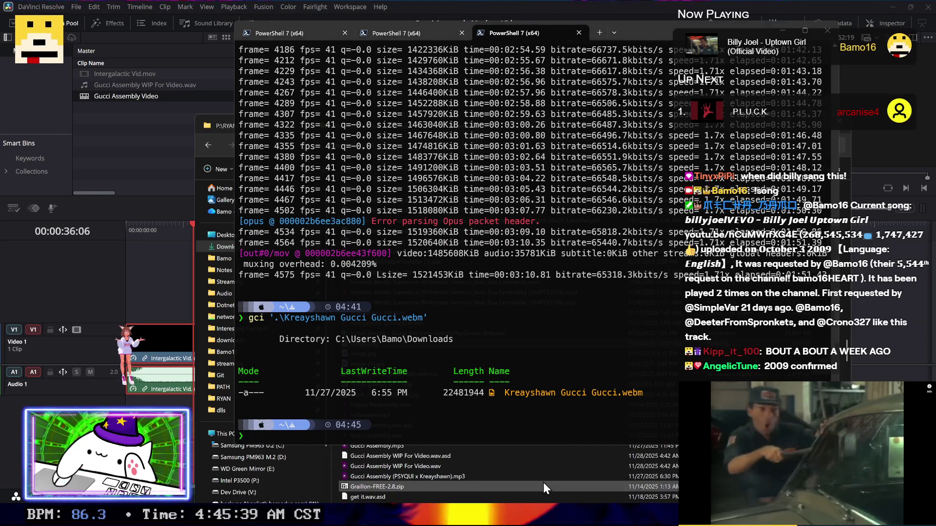
Step: Add Kreayshawn Gucci Gucci.webm from Downloads to the media pool and onto a new Video 2 track
key(alt+Tab)
scroll(542, 482, up, 2)
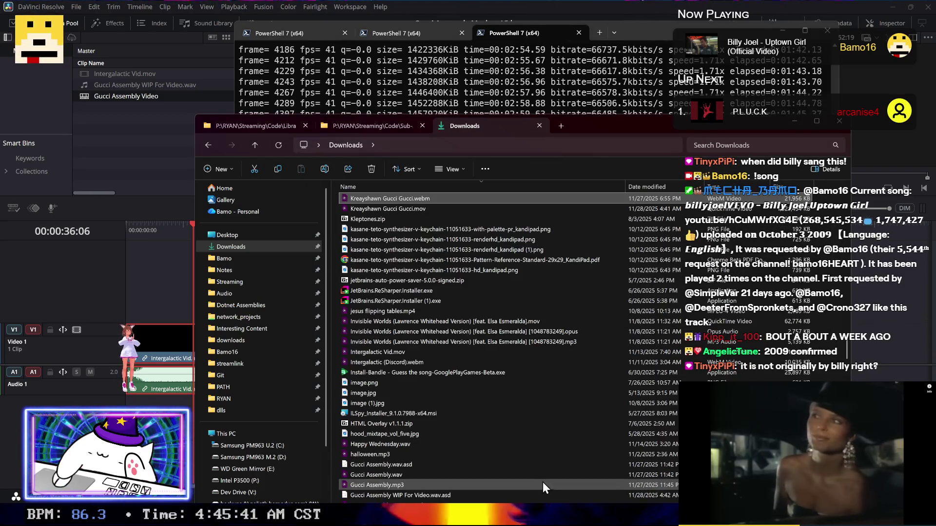
drag(134, 142, 134, 142)
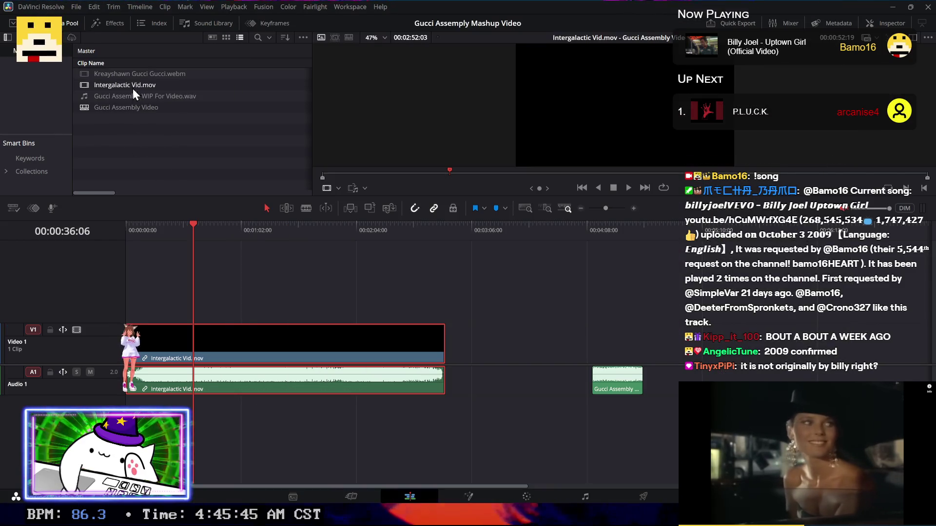
drag(133, 75, 126, 305)
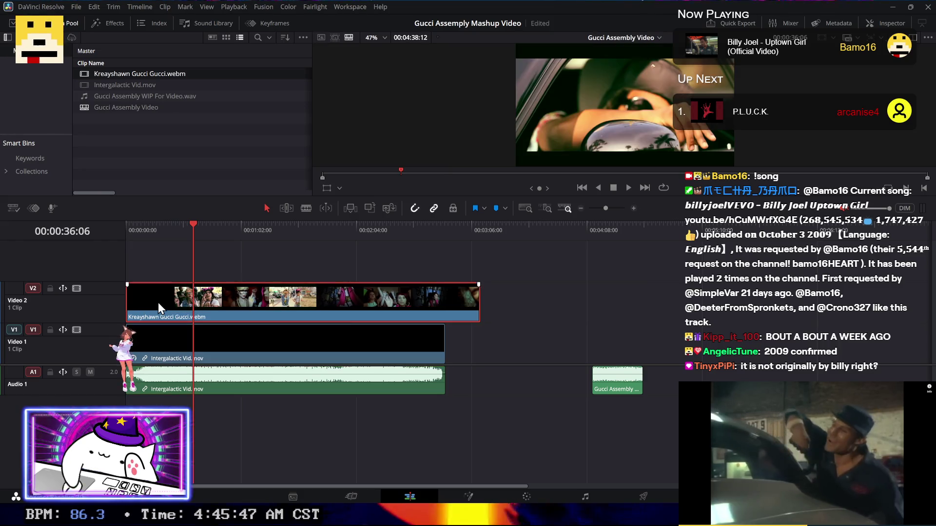
Step: Change the Kreayshawn clip's speed to 145.83% via Change Clip Speed
right_click(158, 302)
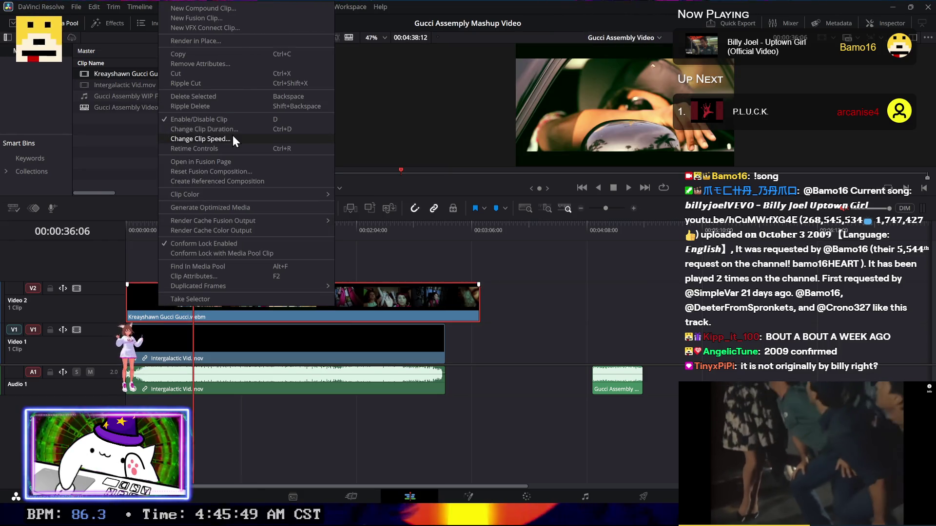
click(232, 137)
text(145.83)
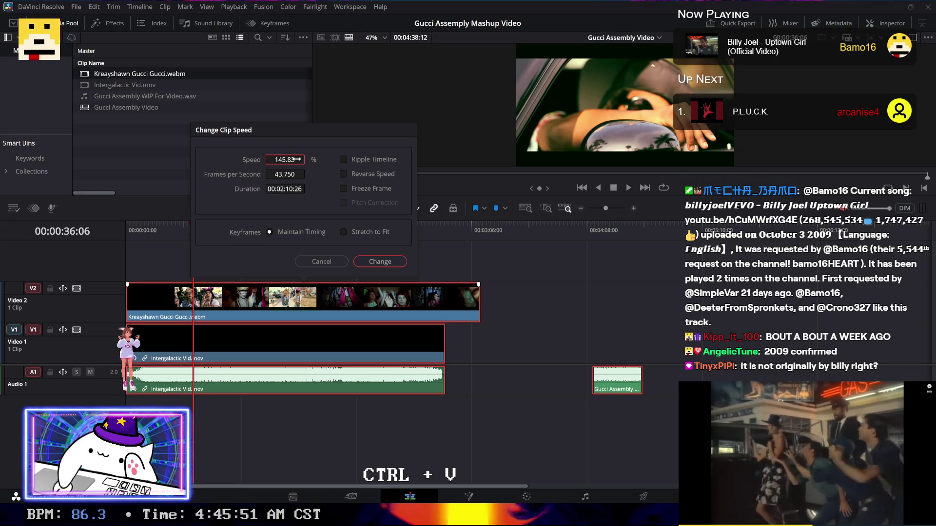
click(368, 262)
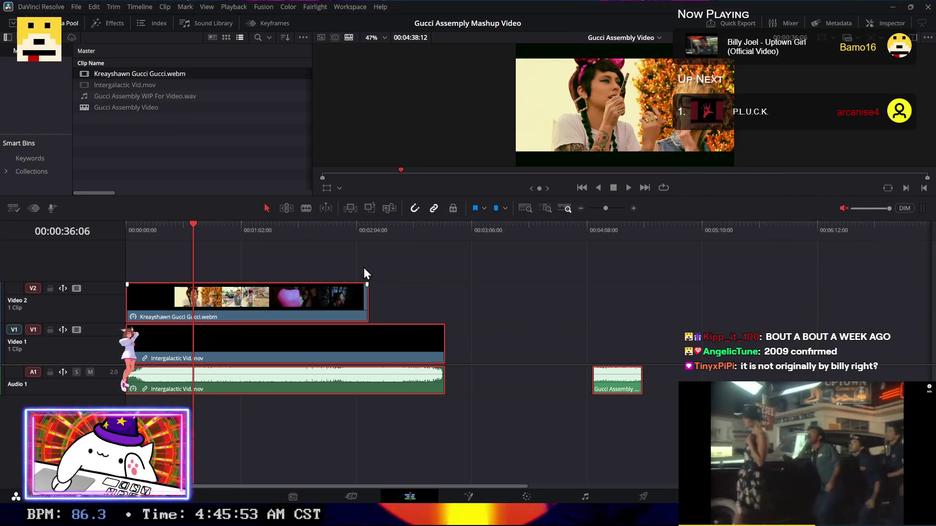
click(399, 291)
Step: Set the Intergalactic Vid.mov clip and its audio to 145.8333333% speed
click(271, 307)
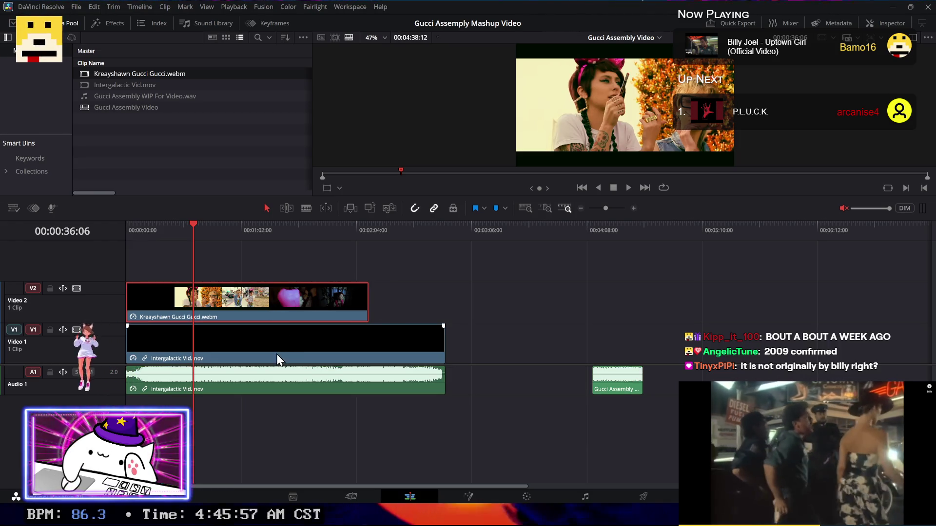
click(272, 351)
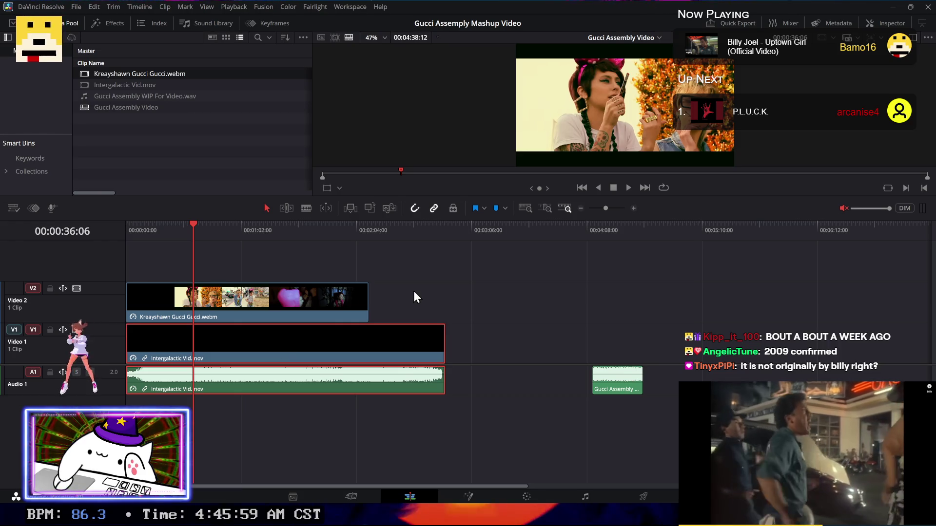
right_click(390, 337)
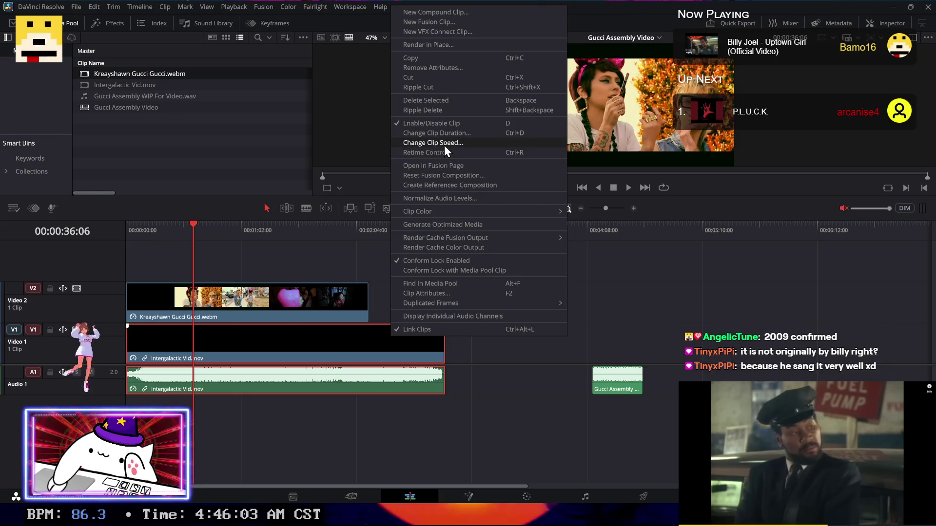
click(443, 143)
text(145.8333333)
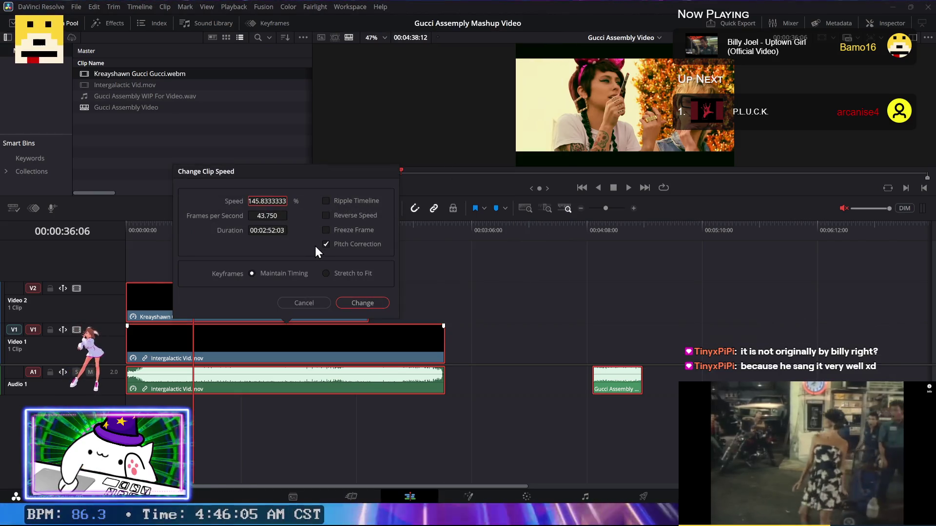
key(ctrl+v)
click(362, 303)
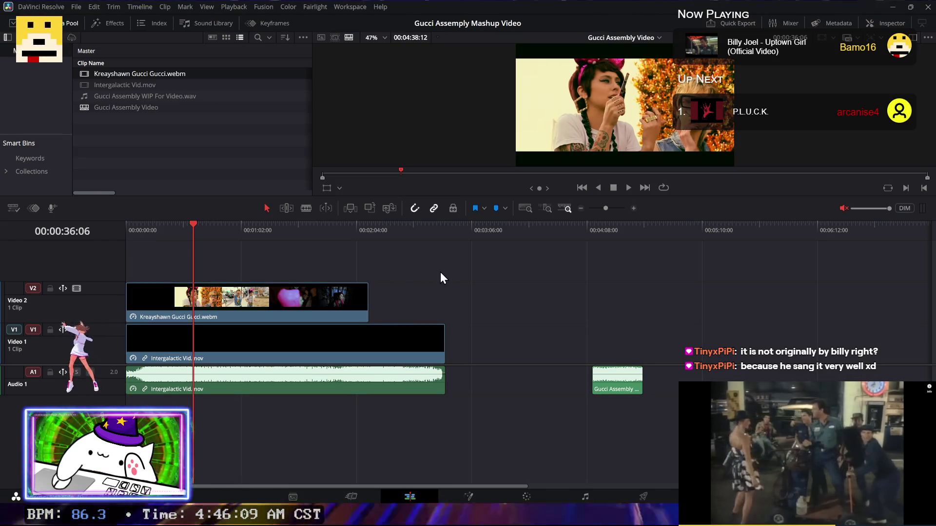
key(super)
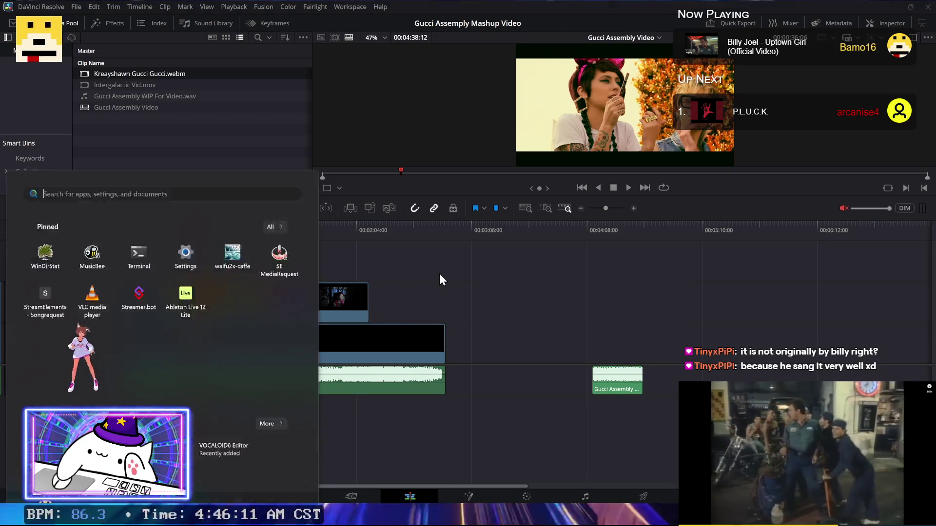
Step: Launch Shutter Encoder and drag Kreayshawn Gucci Gucci.webm from Downloads into it
text(shutter)
key(Return)
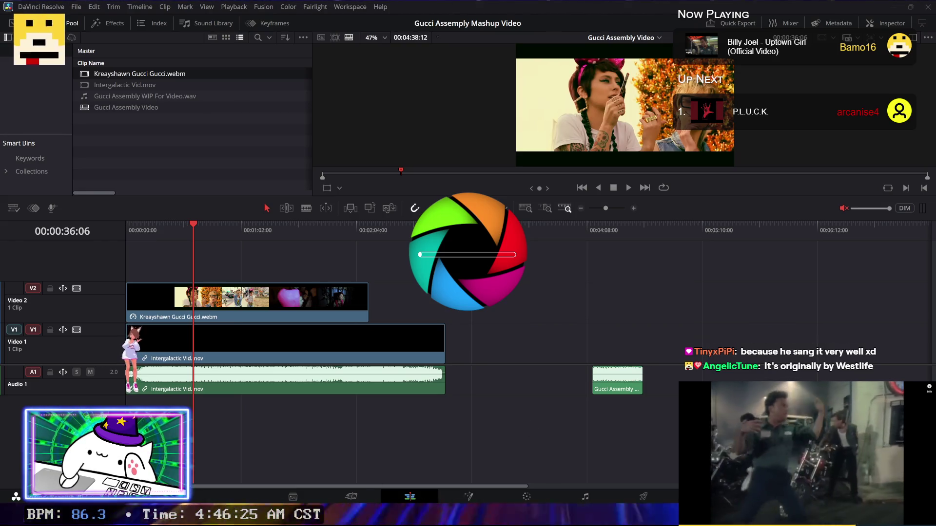
mouse_move(318, 497)
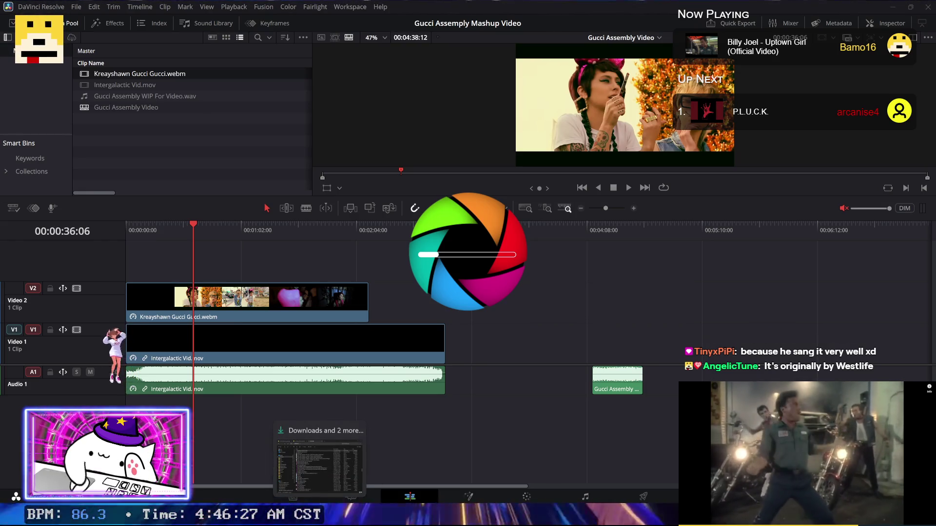
click(319, 463)
key(alt+Tab)
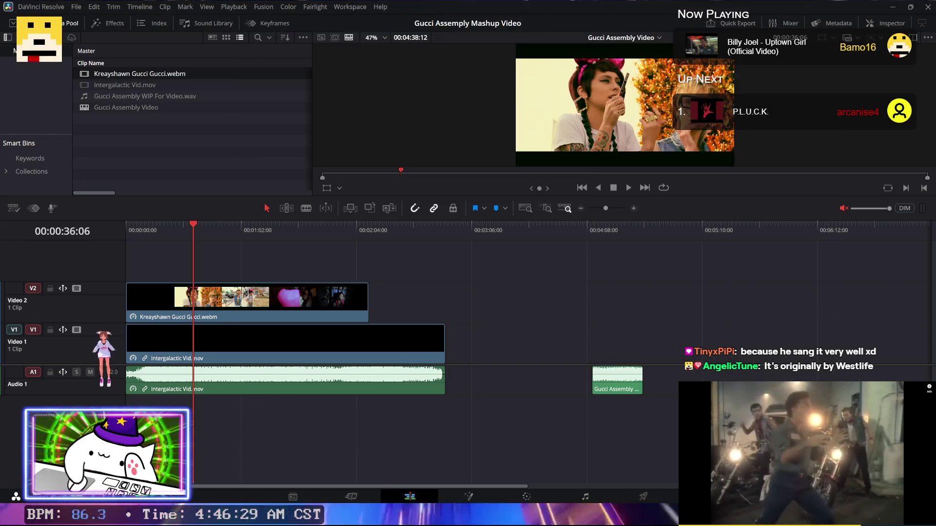
key(alt+Tab)
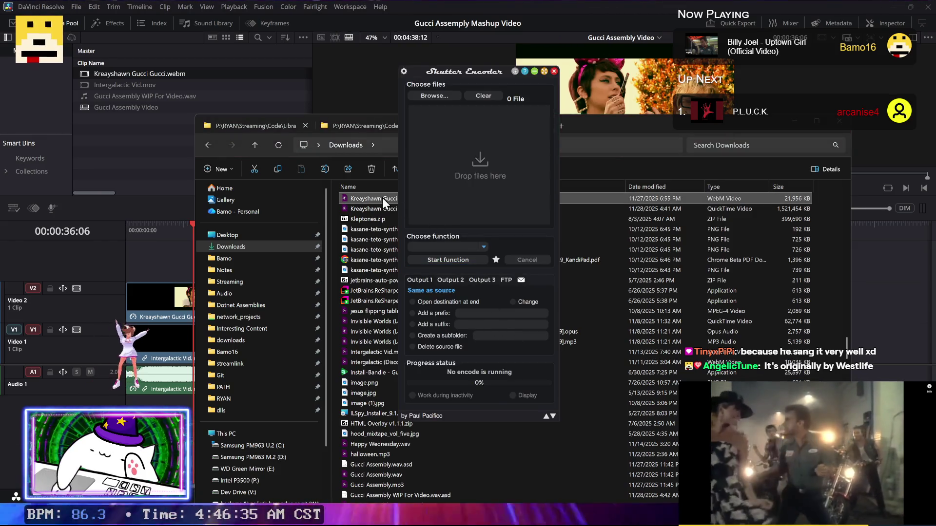
drag(382, 198, 421, 201)
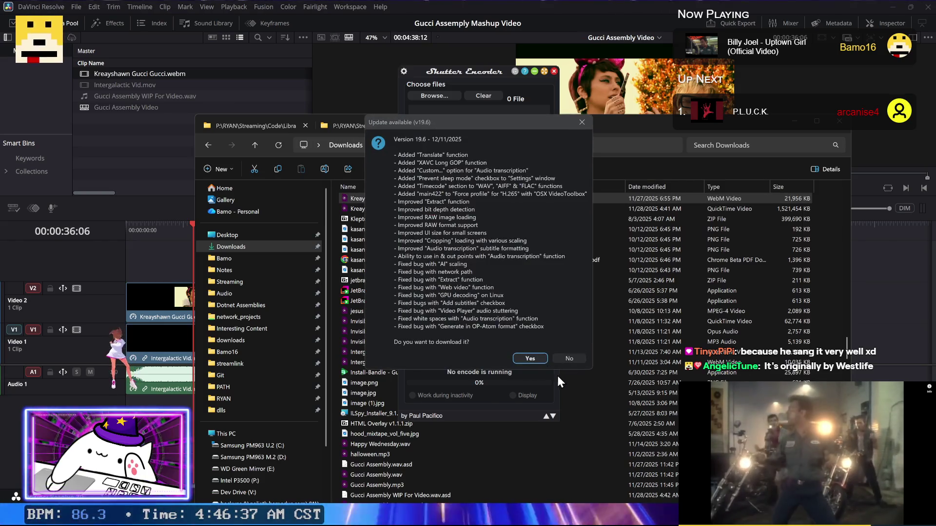
Step: Decline the version 19.6 update, close Shutter Encoder, and return to the browser
click(561, 363)
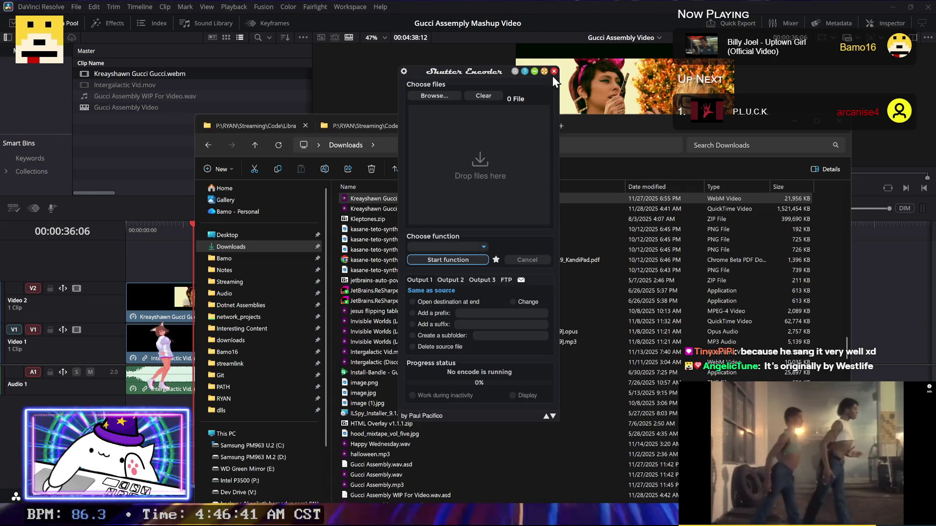
click(554, 72)
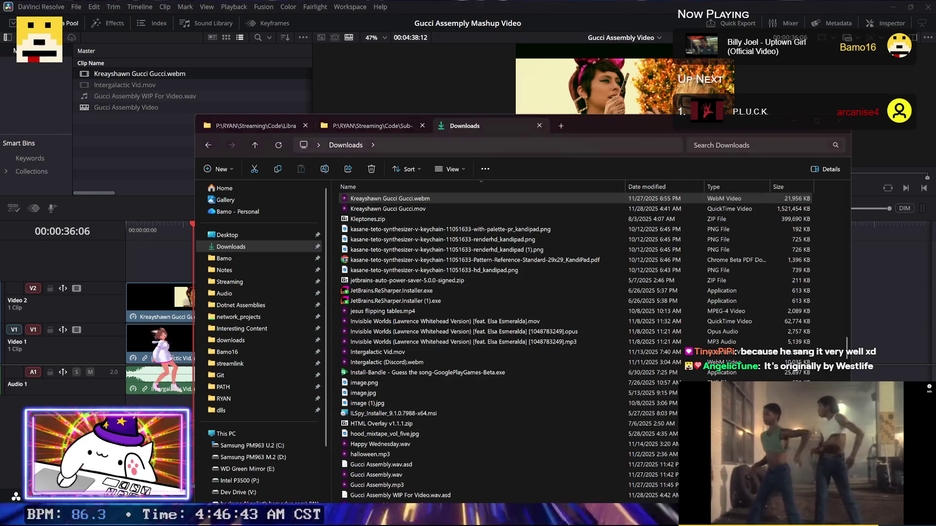
key(alt+Tab)
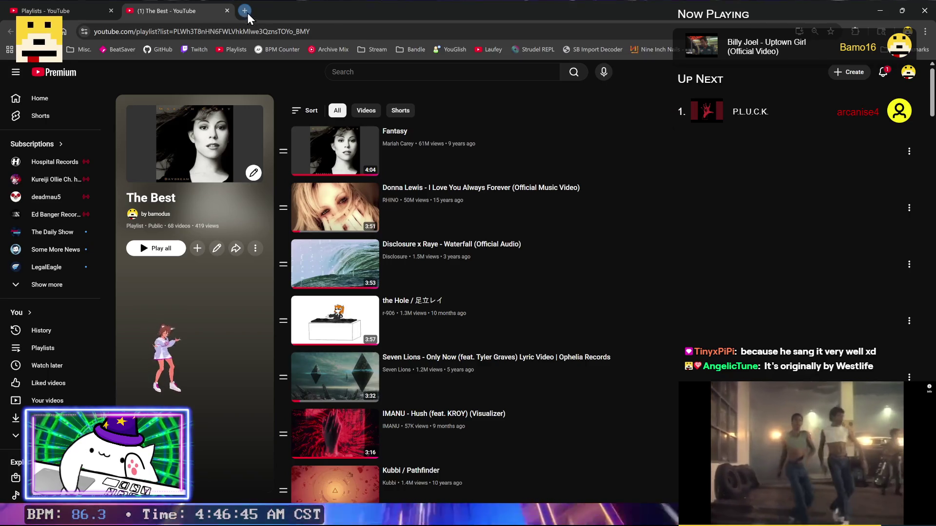
Step: Search the web for 'shutter encoder' and open the official shutterencoder.com site
click(247, 12)
text(shutter enc)
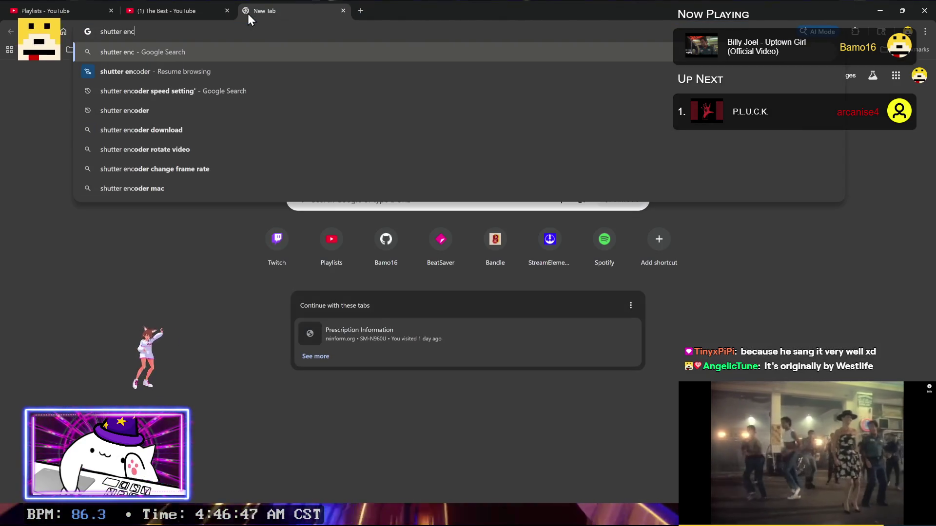
text(oder)
key(Return)
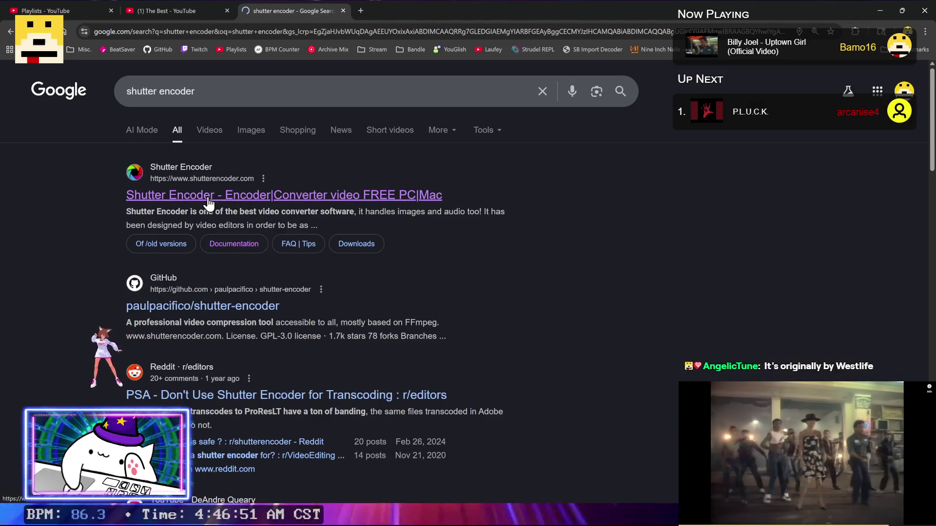
click(209, 197)
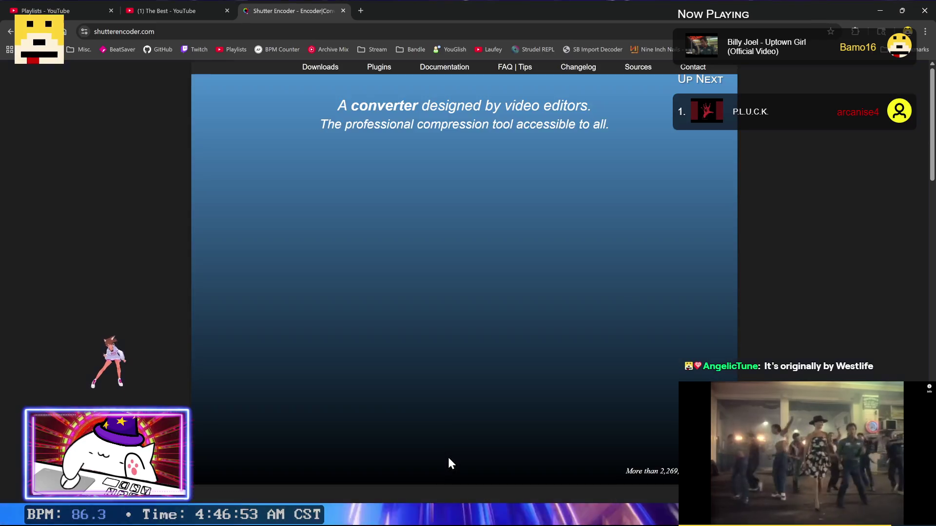
scroll(107, 289, down, 4)
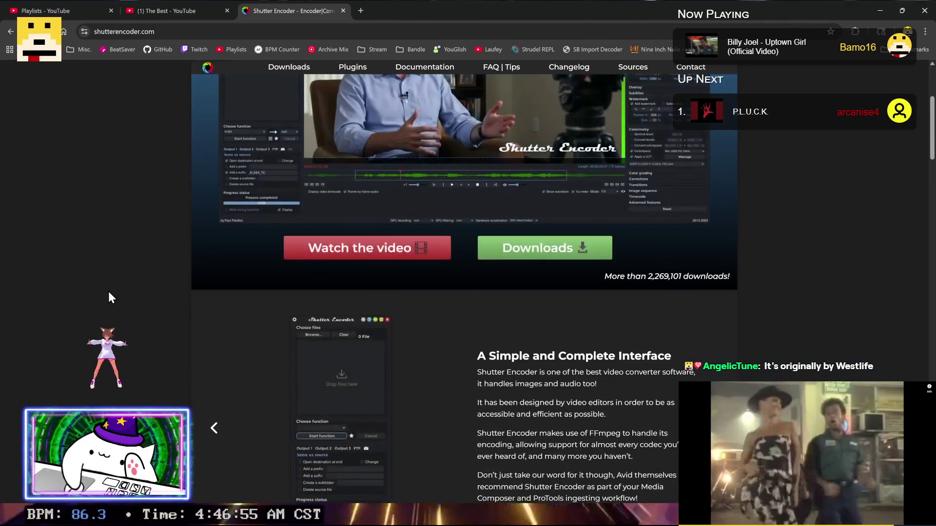
scroll(107, 289, down, 7)
scroll(109, 291, up, 8)
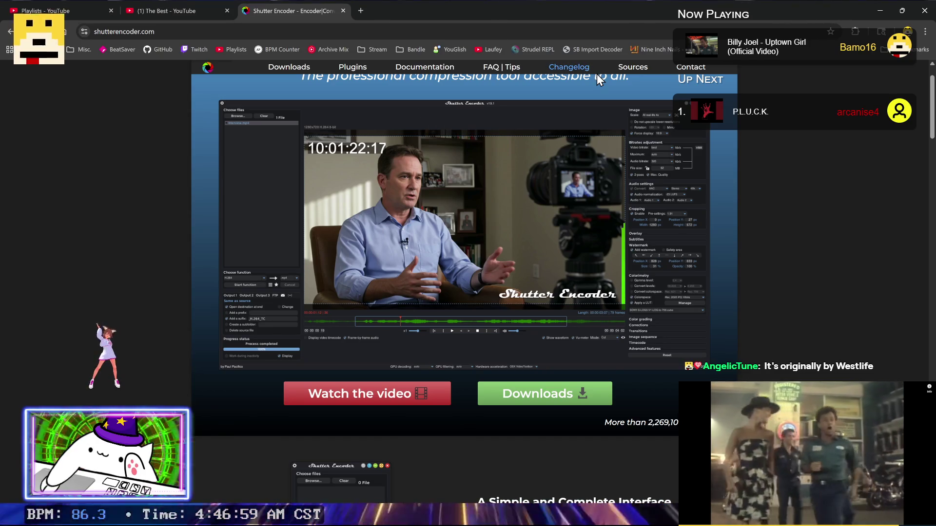
Step: Download the 64-bit Windows version, close the PayPal tab, and return to the YouTube playlist
click(287, 67)
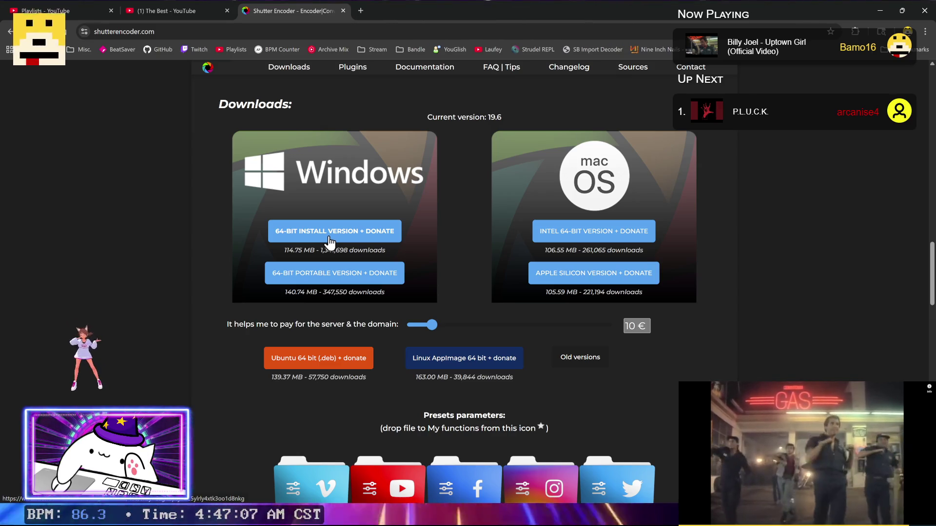
click(327, 277)
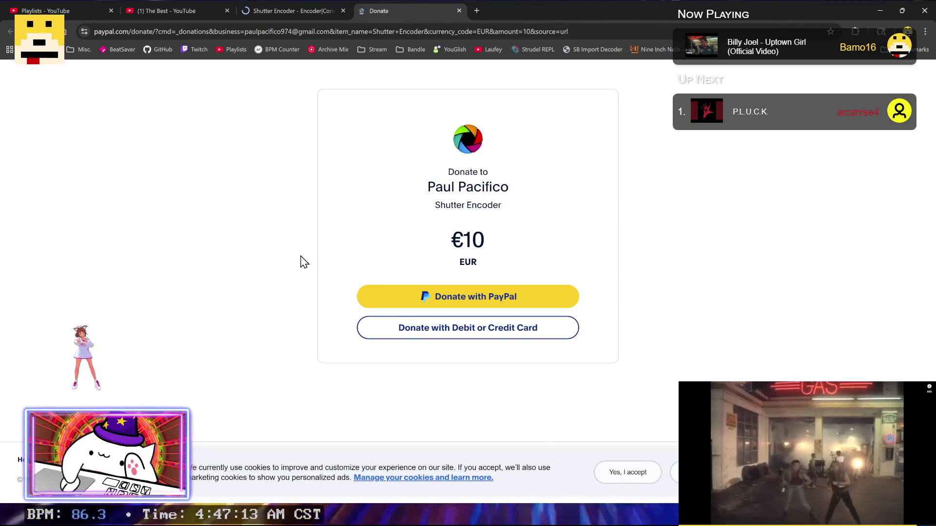
click(458, 11)
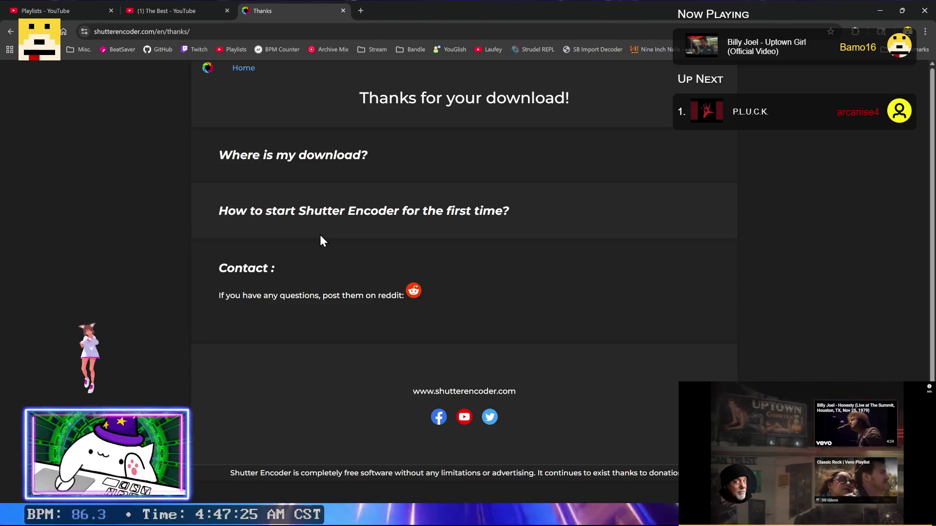
click(185, 11)
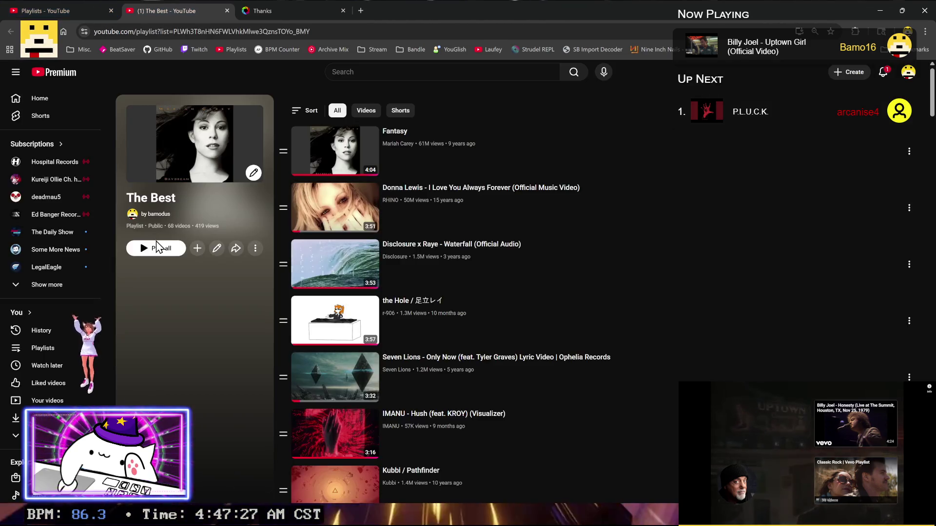
Step: Copy the Home Movies video ID from 'The Best' playlist and send it as a song request
scroll(191, 267, down, 5)
scroll(191, 267, down, 2)
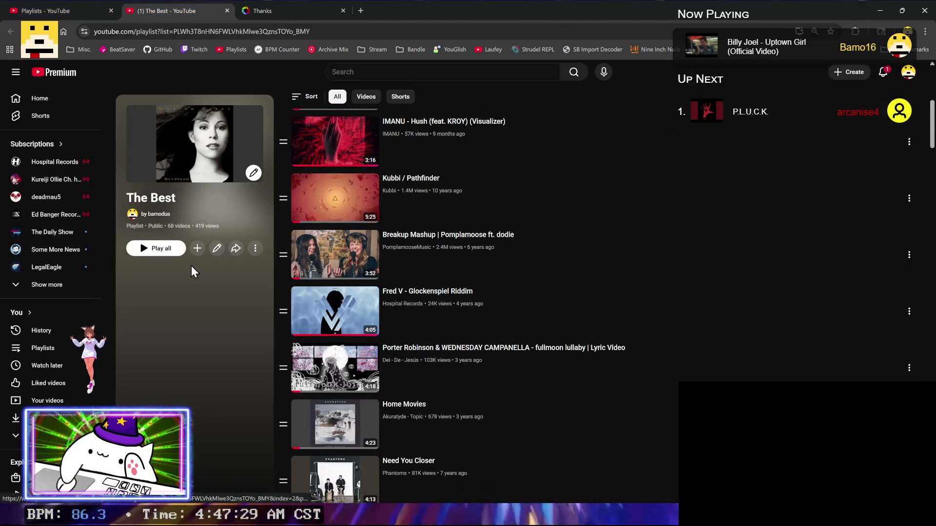
scroll(191, 265, down, 2)
right_click(326, 271)
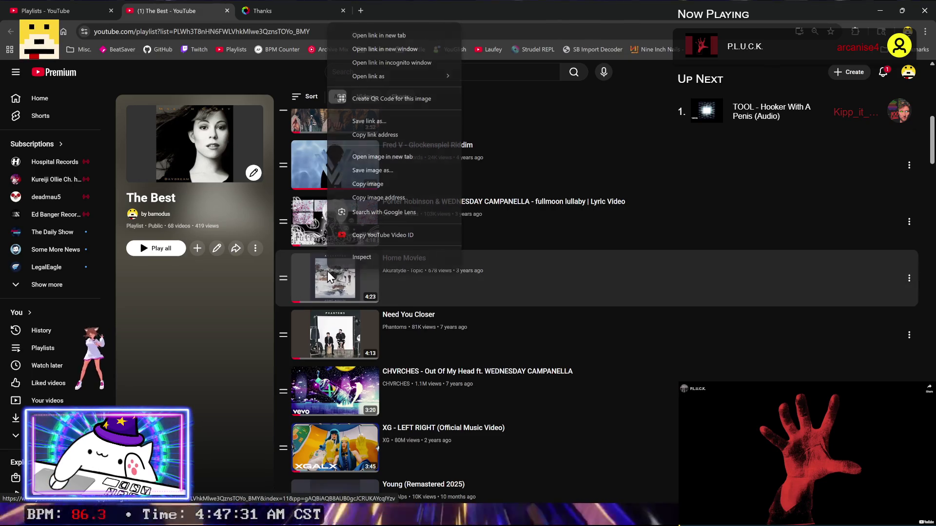
click(380, 235)
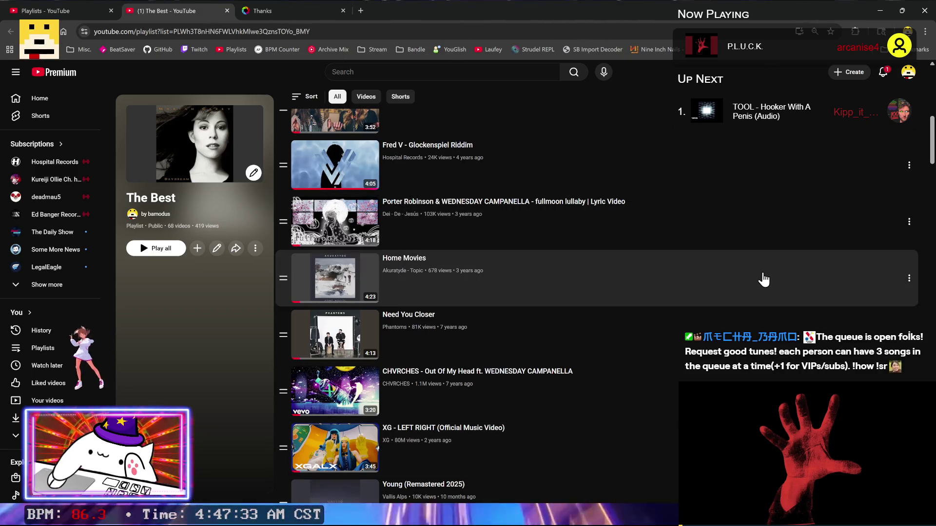
key(Return)
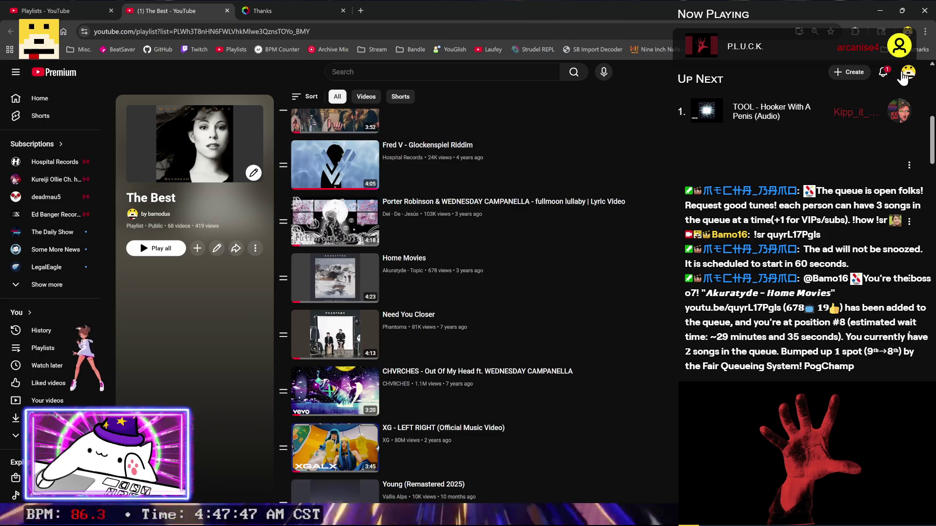
click(882, 9)
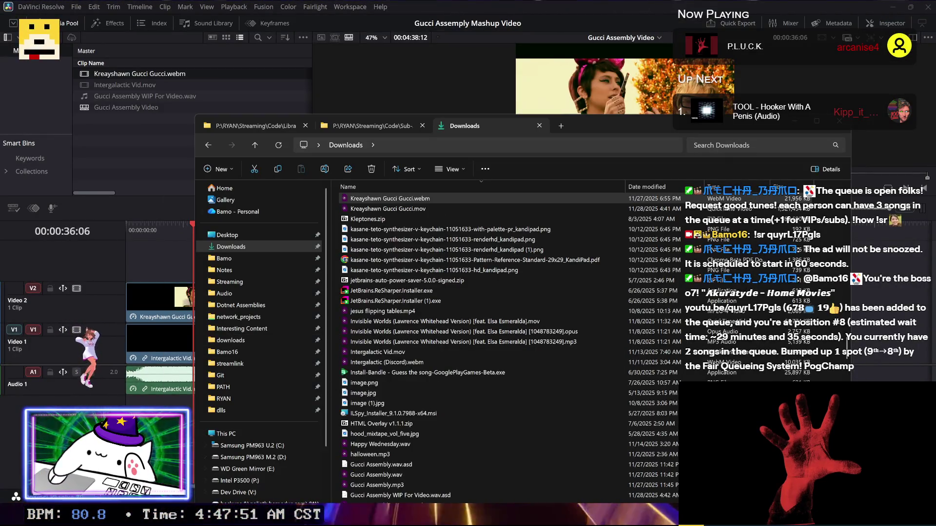
key(alt+Tab)
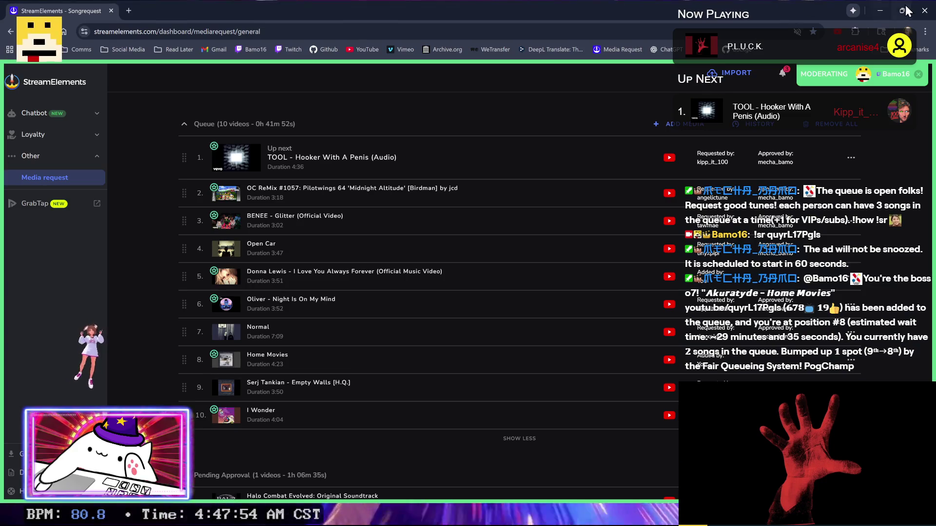
Step: Save the Shutter Encoder 19.6 Windows 64-bit zip into the Downloads folder
click(922, 8)
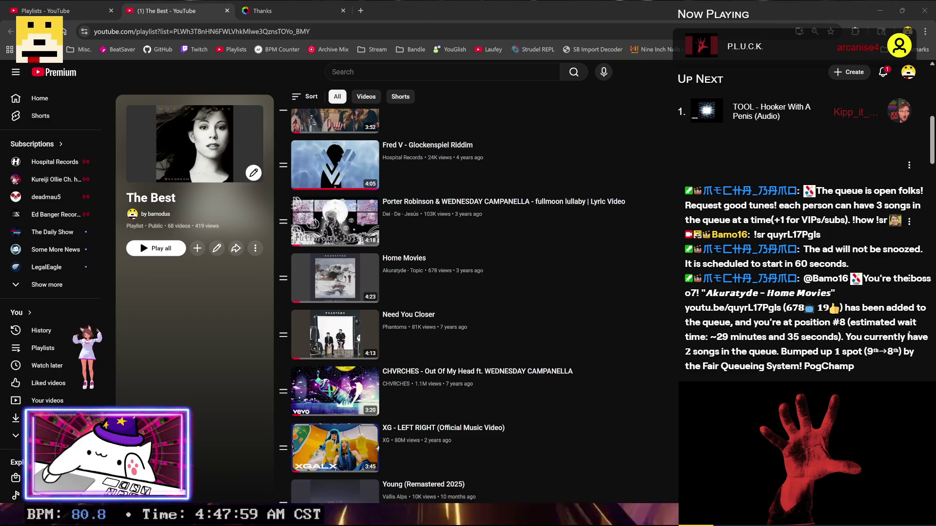
click(265, 4)
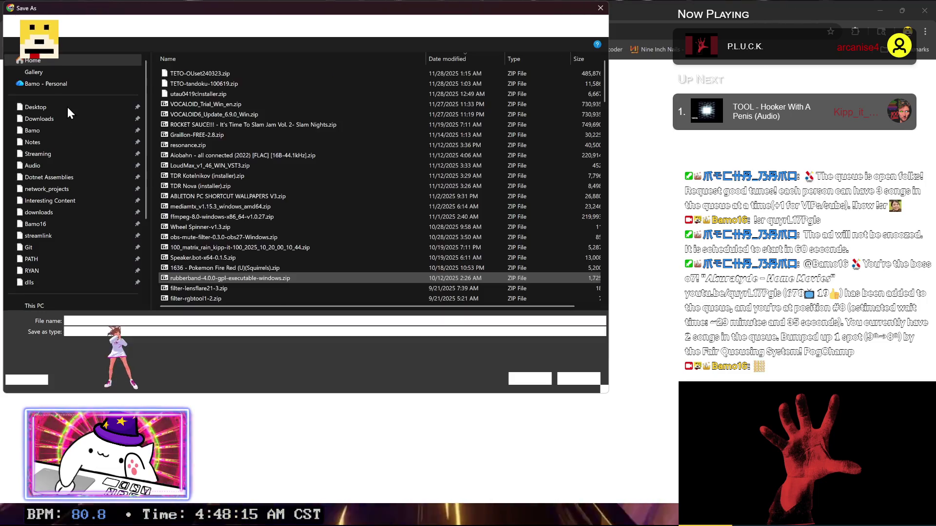
click(68, 119)
click(529, 380)
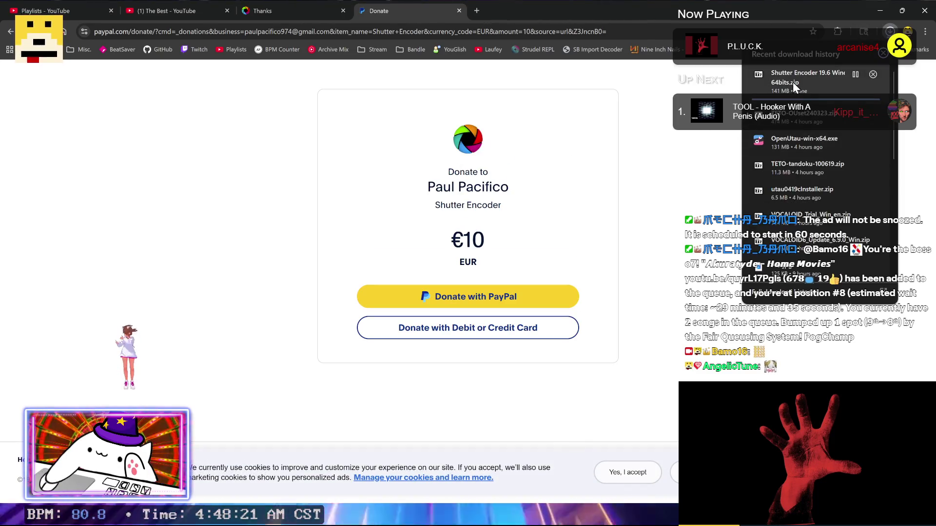
Step: Close the PayPal donation and Shutter Encoder thanks tabs and bring up File Explorer
click(458, 10)
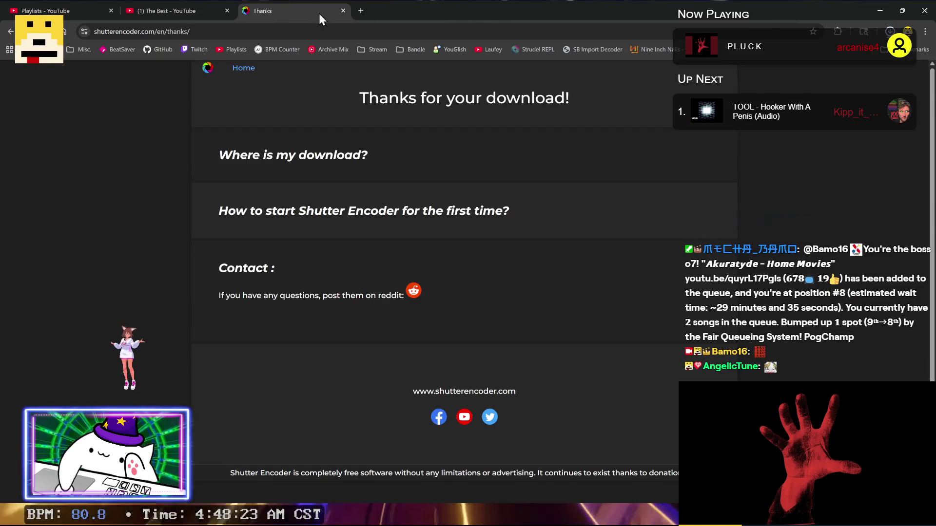
click(342, 10)
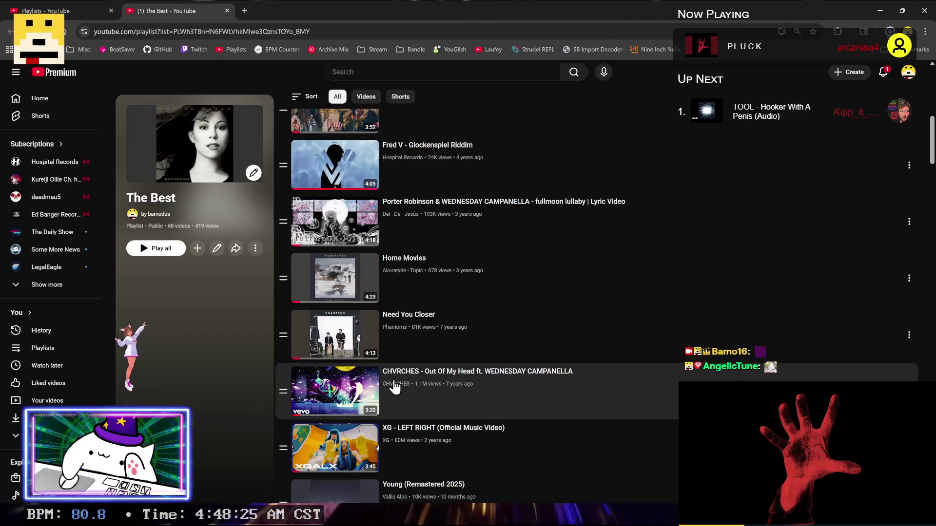
key(alt+Tab)
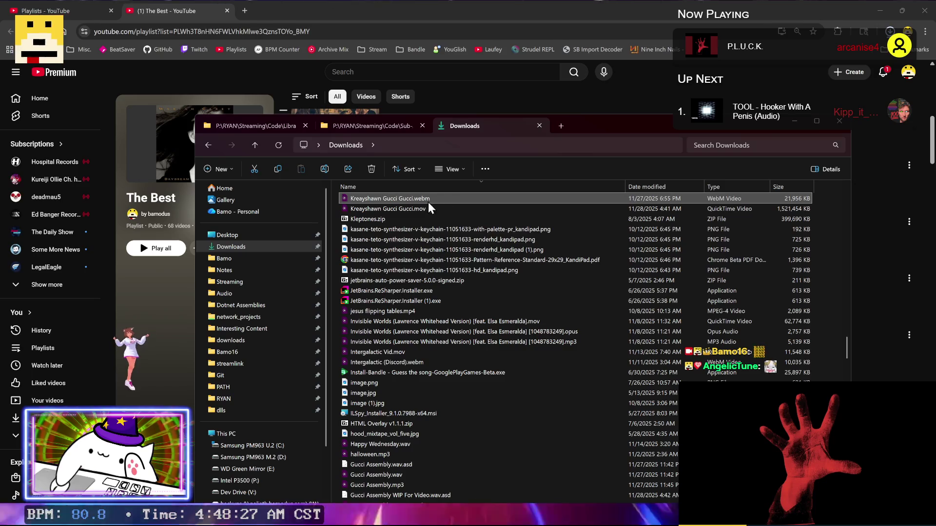
Step: Extract the Shutter Encoder 19.6 Windows 64bits folder into P:\RYAN\PATH, pausing and resuming the copy
click(560, 127)
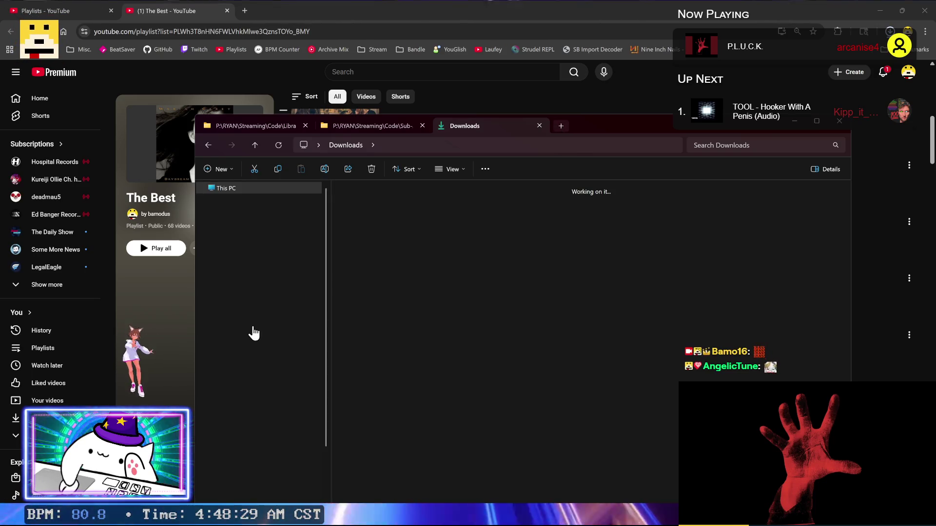
click(252, 388)
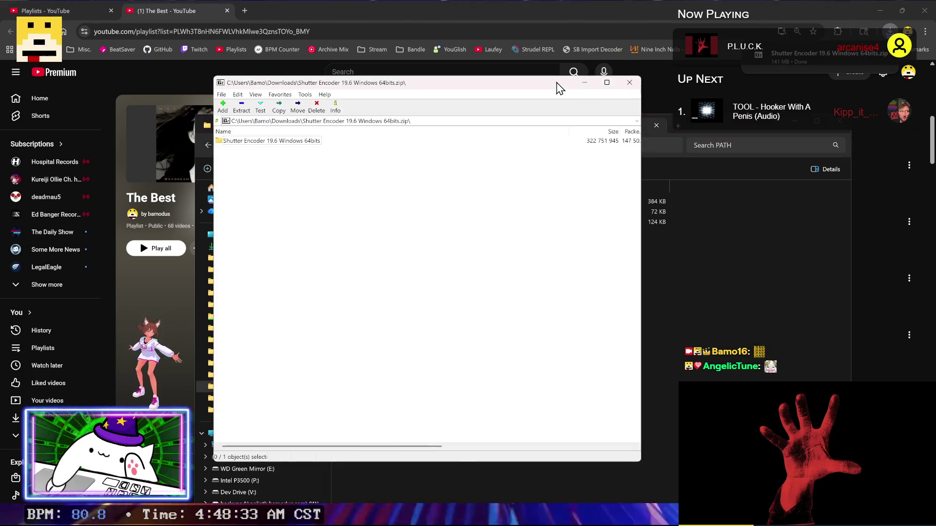
drag(291, 143, 666, 391)
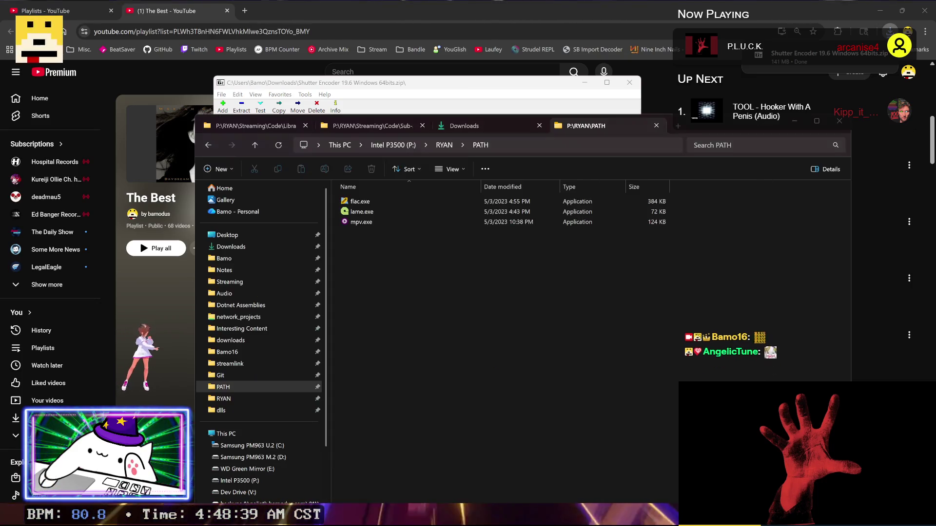
click(537, 220)
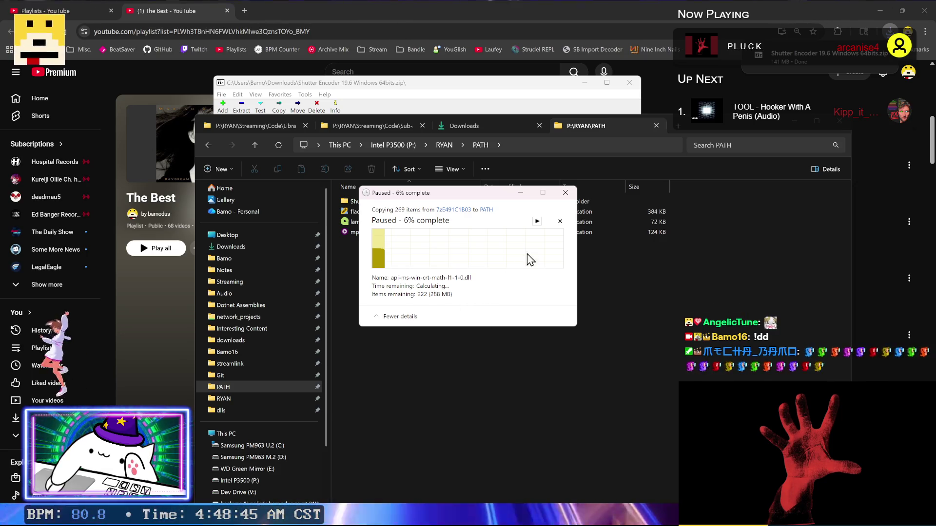
click(536, 221)
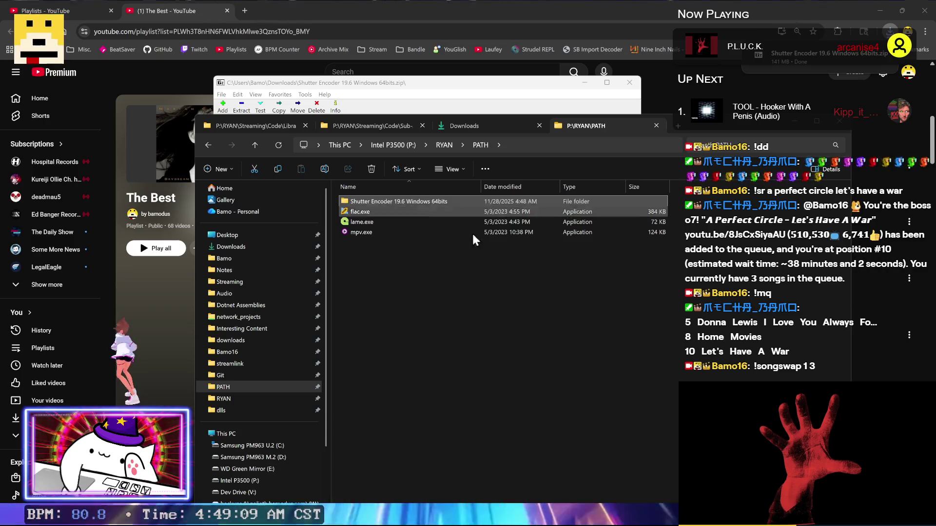
Step: Open the Shutter Encoder 19.6 Windows 64bits folder in PATH and run Shutter Encoder
click(366, 201)
double_click(366, 201)
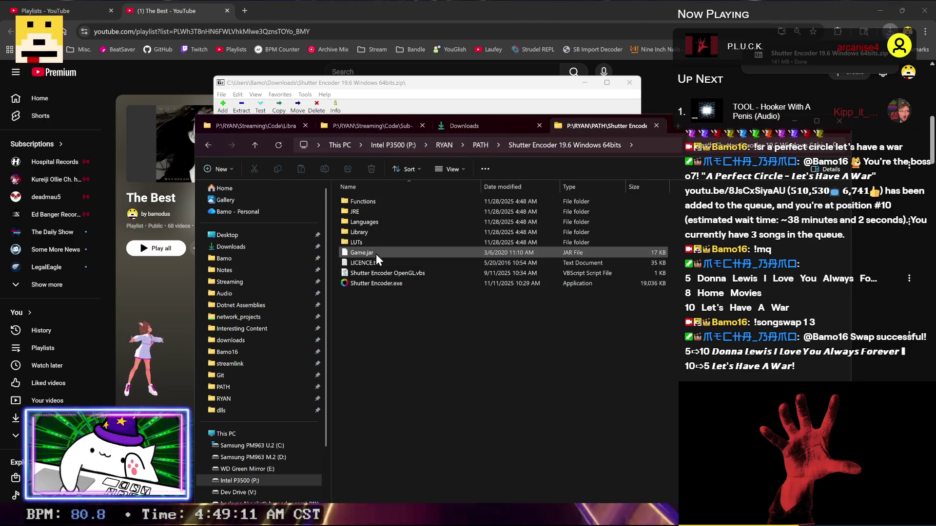
click(478, 396)
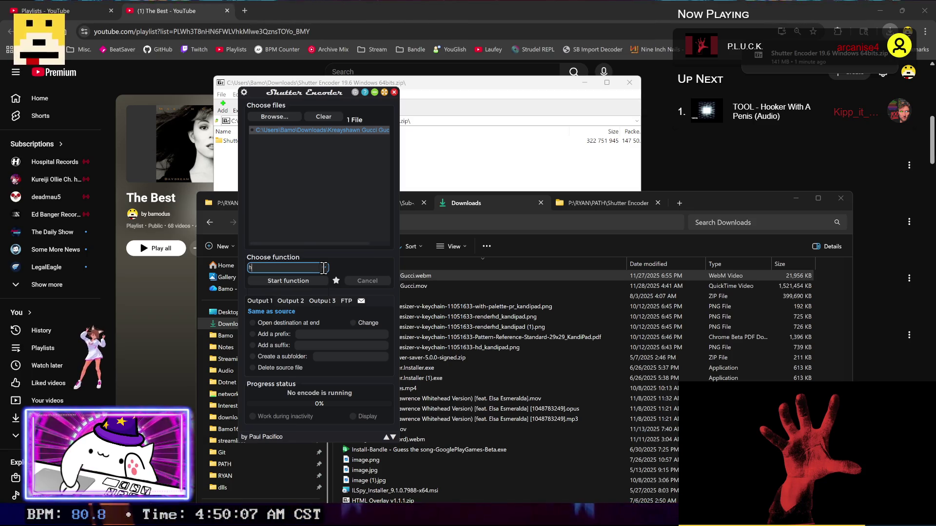
Step: Rearrange the Shutter Encoder and Downloads windows, with Shutter Encoder moved to the top
drag(344, 97, 270, 448)
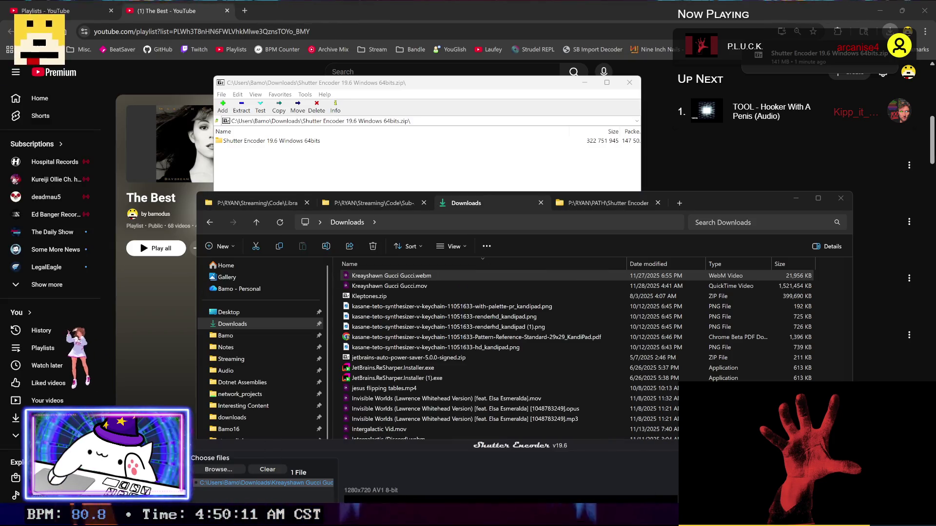
click(460, 195)
key(alt+Tab)
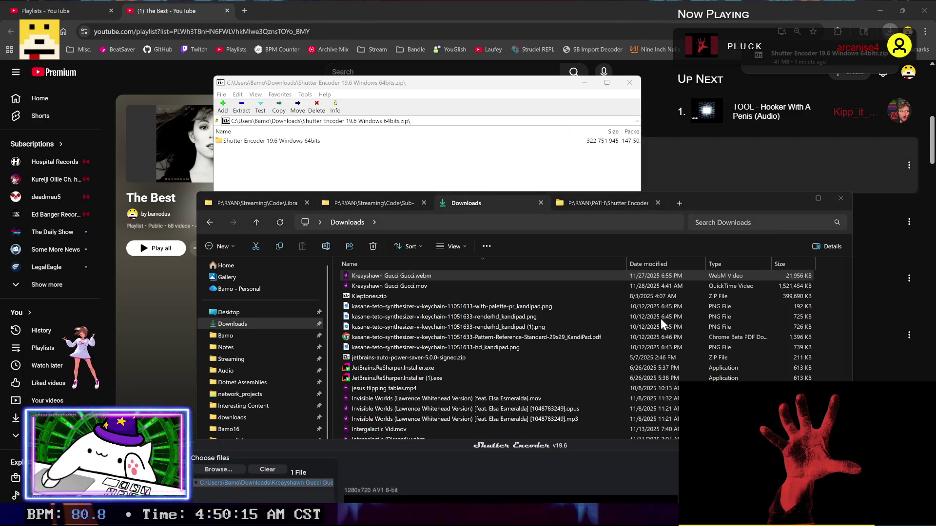
drag(695, 445, 631, 82)
Step: Set the Gucci Gucci conversion to H.264 with Max. Quality in a .mov container
click(159, 122)
click(178, 253)
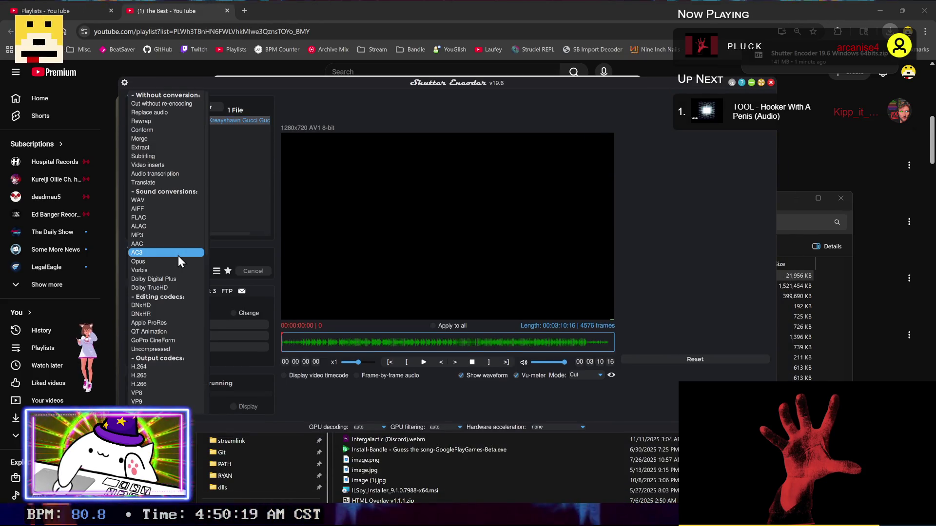
scroll(157, 244, down, 2)
scroll(156, 244, down, 3)
click(160, 263)
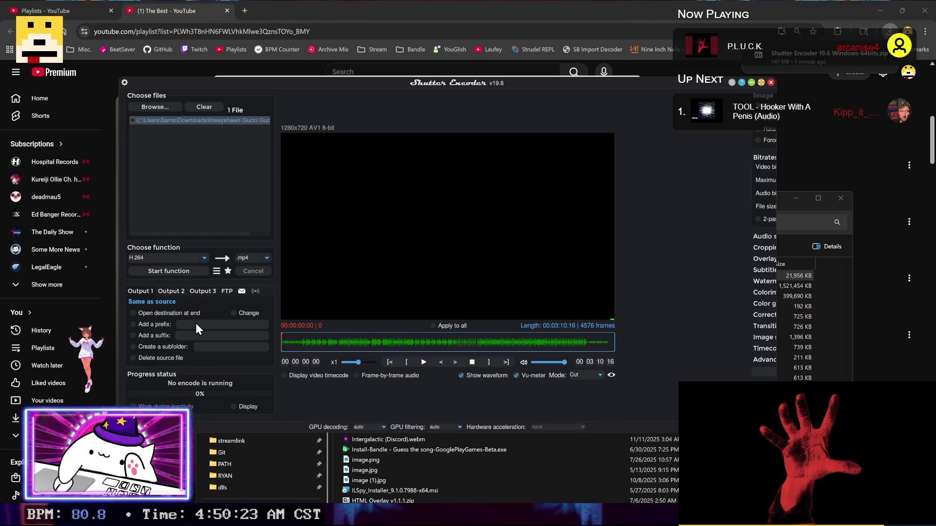
click(674, 218)
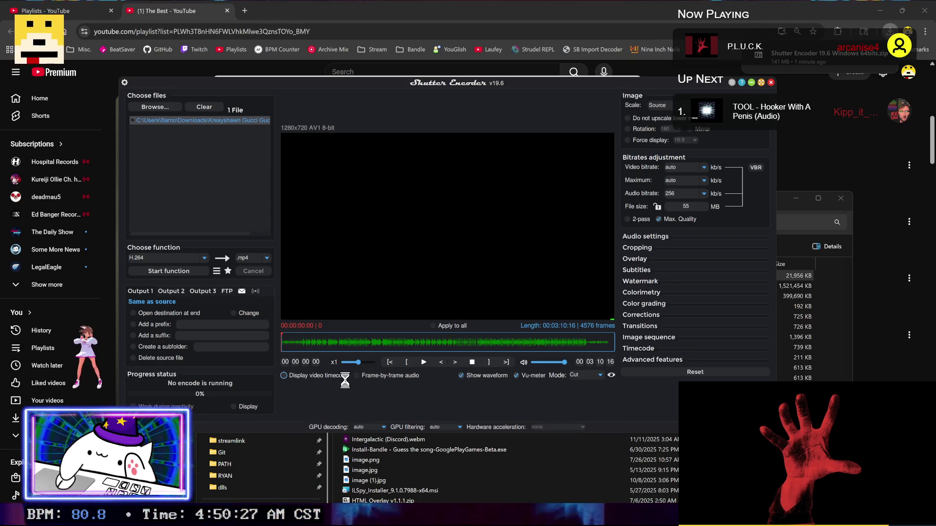
click(267, 258)
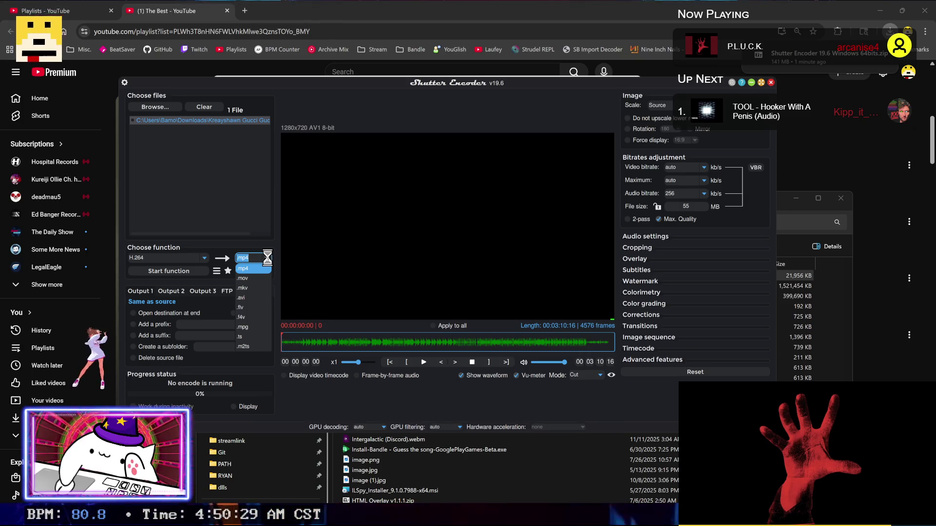
click(253, 278)
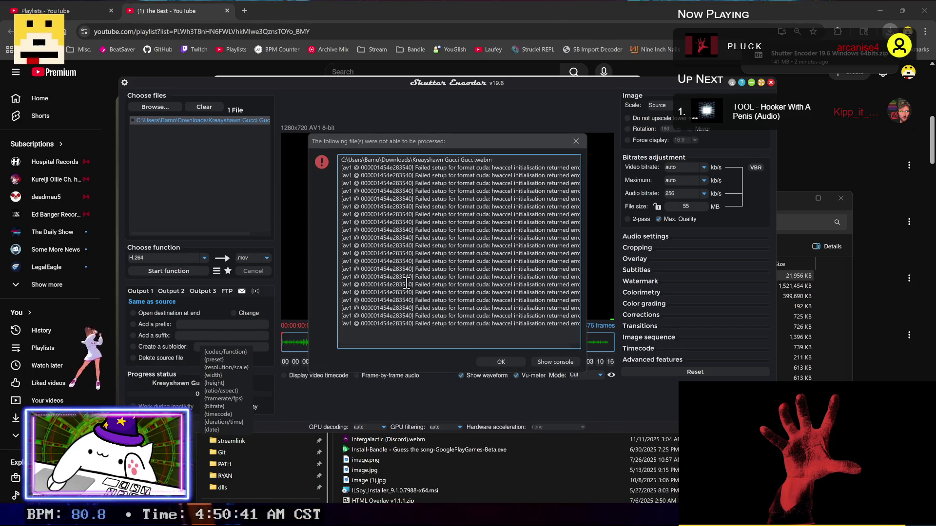
Step: Dismiss the error and retry the H.264 encode with the container switched to .mp4
click(576, 141)
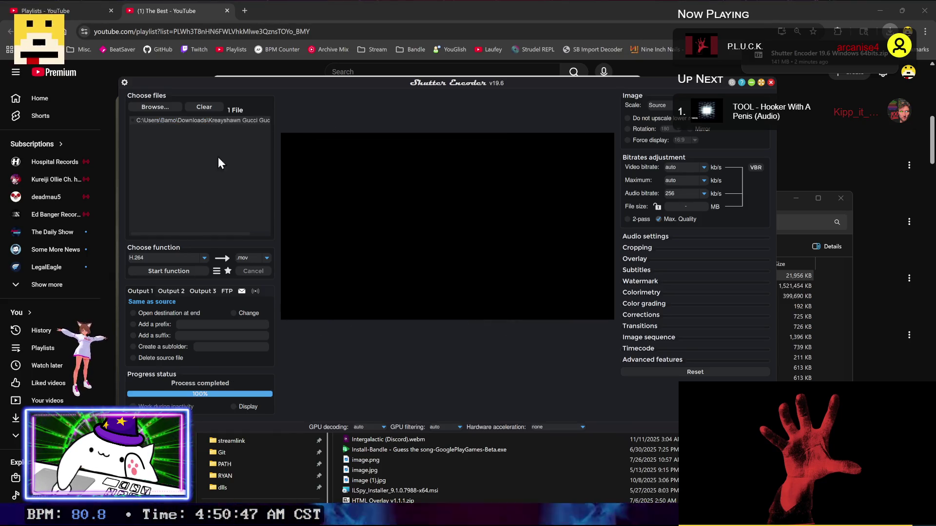
click(229, 119)
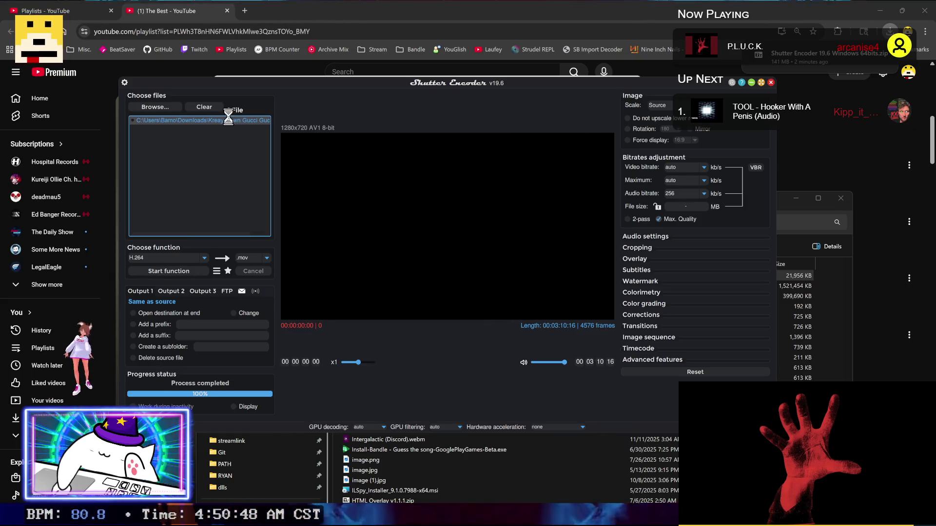
click(268, 256)
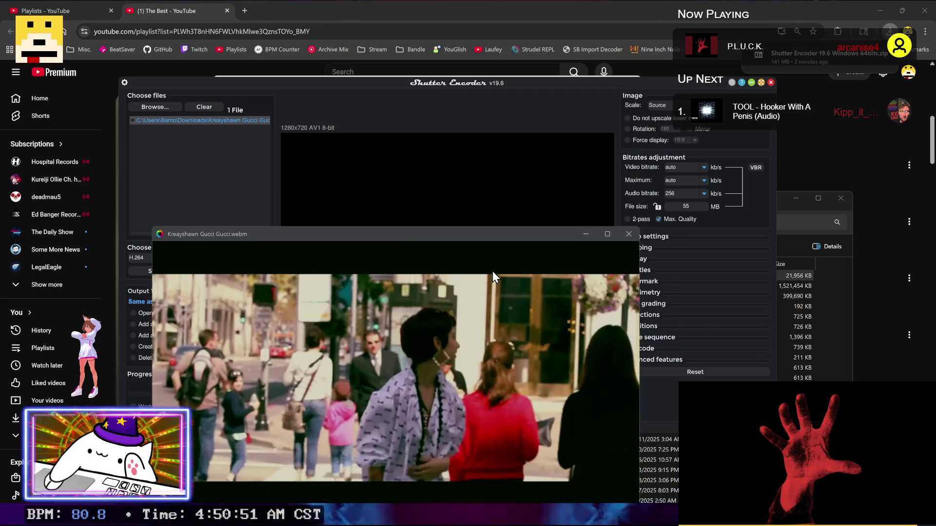
click(628, 234)
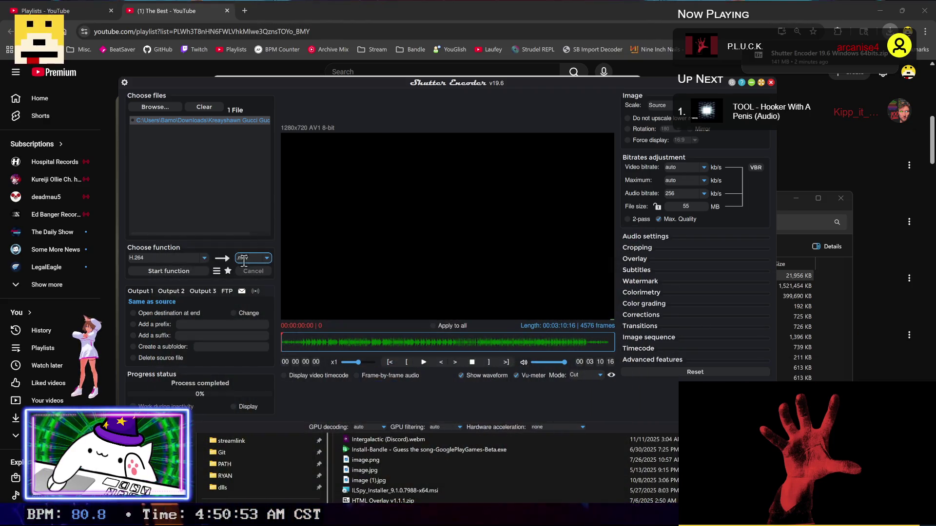
click(267, 258)
click(263, 270)
click(189, 271)
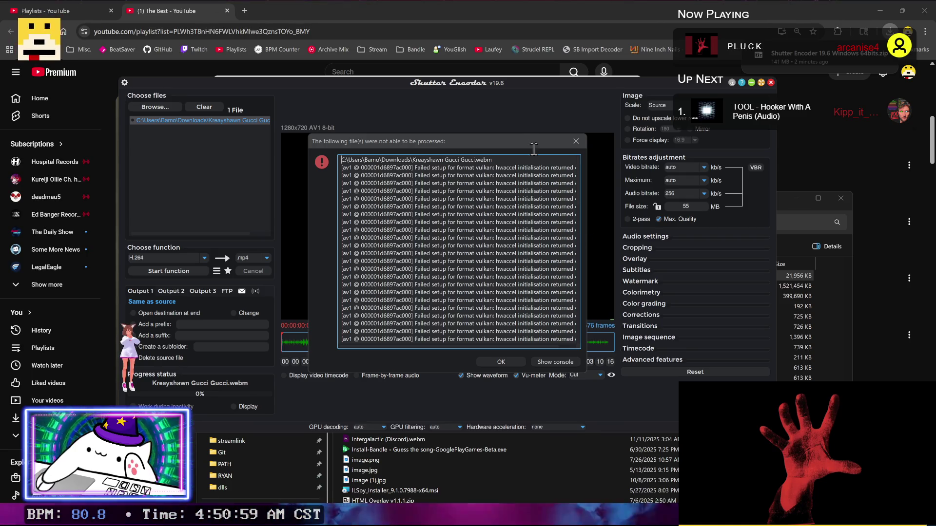
Step: Close the second error report and recall the earlier yt-dlp command in PowerShell
click(573, 141)
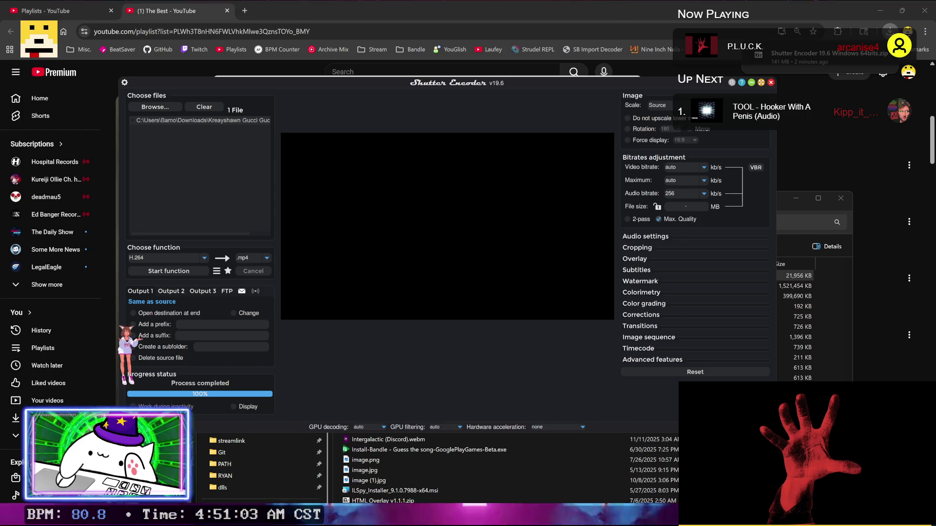
key(alt+Tab)
key(Up)
key(Up)
key(Up)
Step: List the video's available formats with yt-dlp -F and copy the av01.0.05M.08 codec name
key(ctrl+Left)
text(-F)
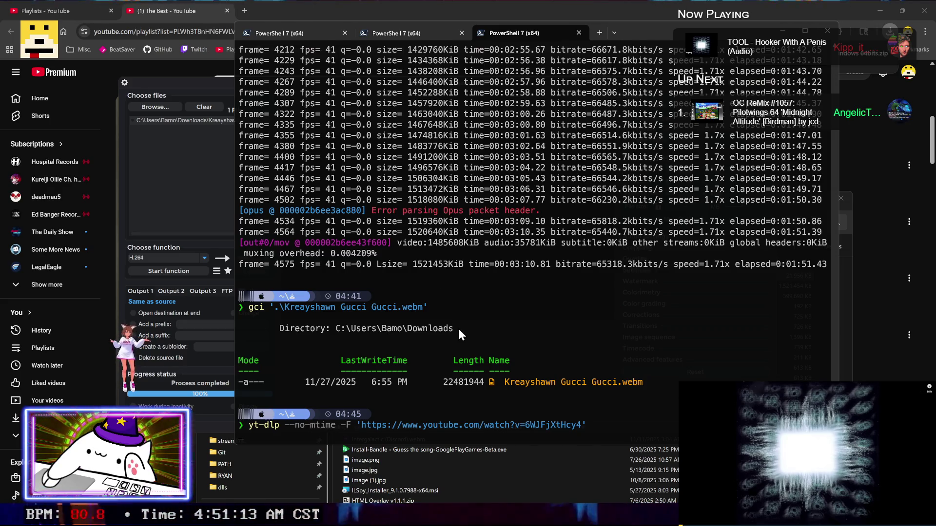
key(Return)
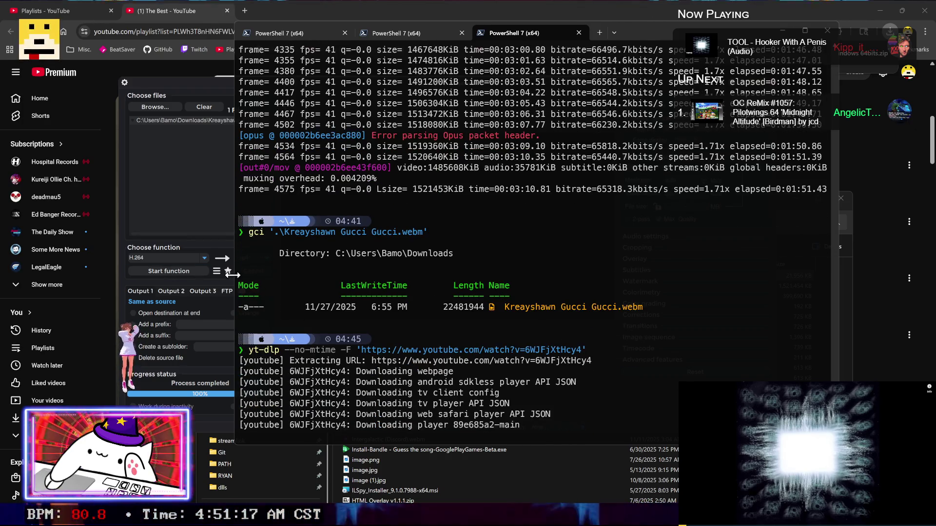
drag(235, 194, 66, 195)
drag(606, 33, 654, 22)
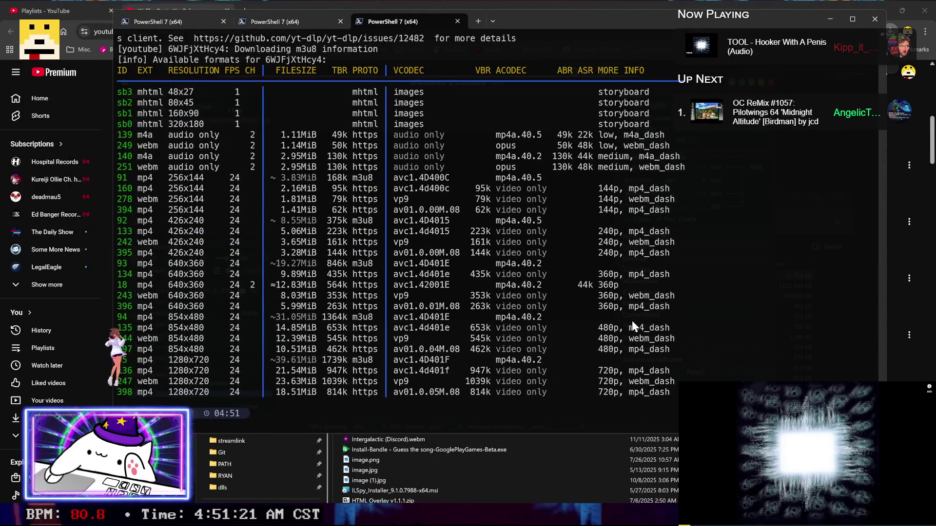
drag(395, 396, 458, 396)
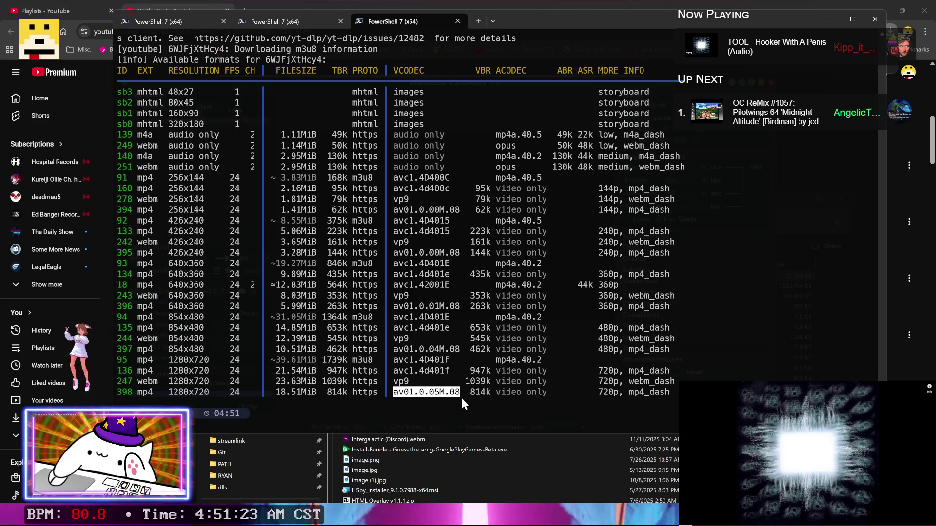
key(ctrl+c)
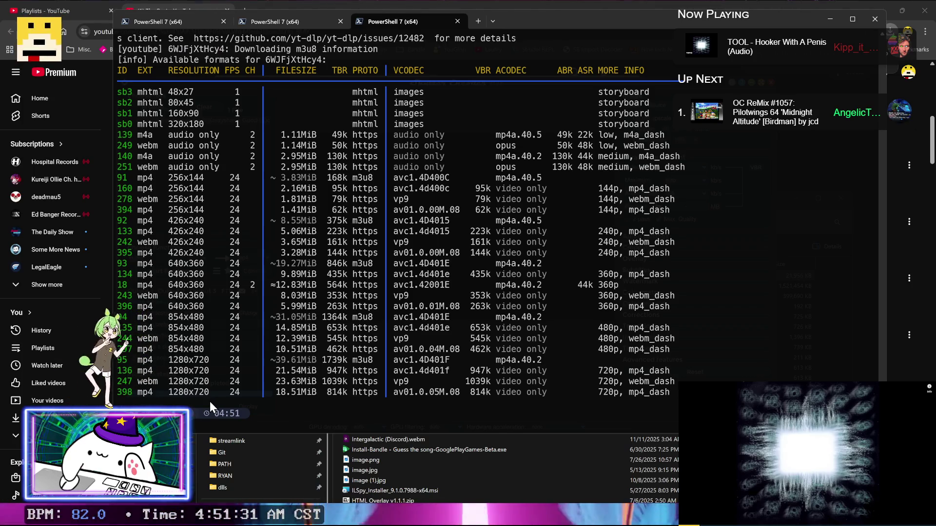
Step: Download the video as formats 136+140 using yt-dlp -f '136+140'
key(Up)
key(ctrl+Left)
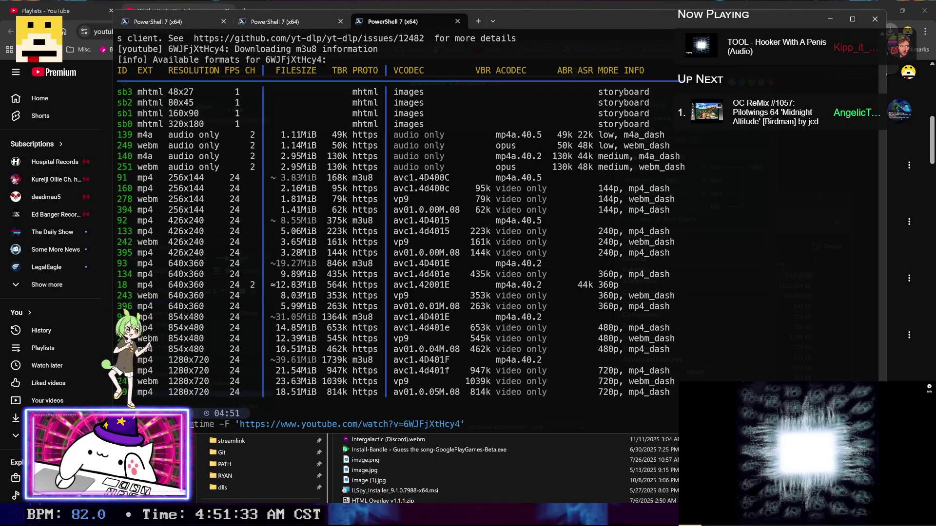
key(BackSpace)
key(BackSpace)
key(BackSpace)
text(-f '')
key(Left)
key(Left)
text(136)
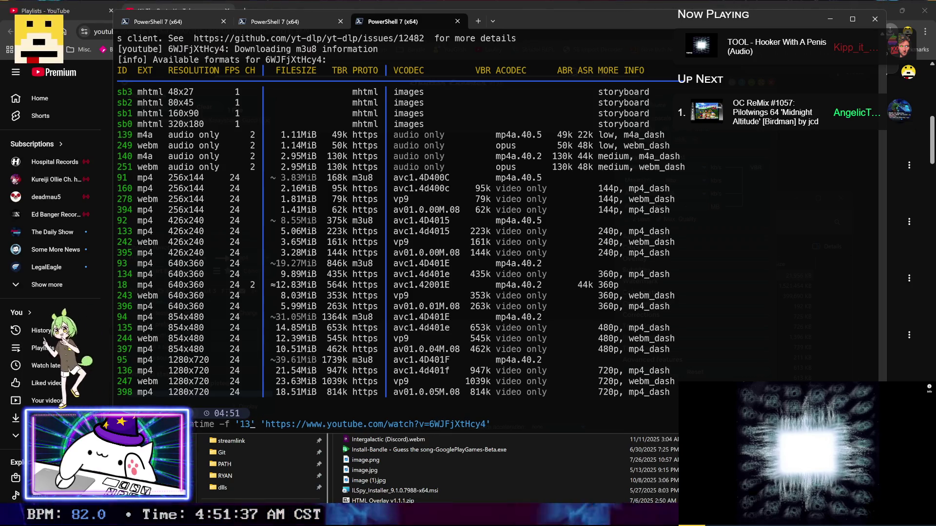
text(+)
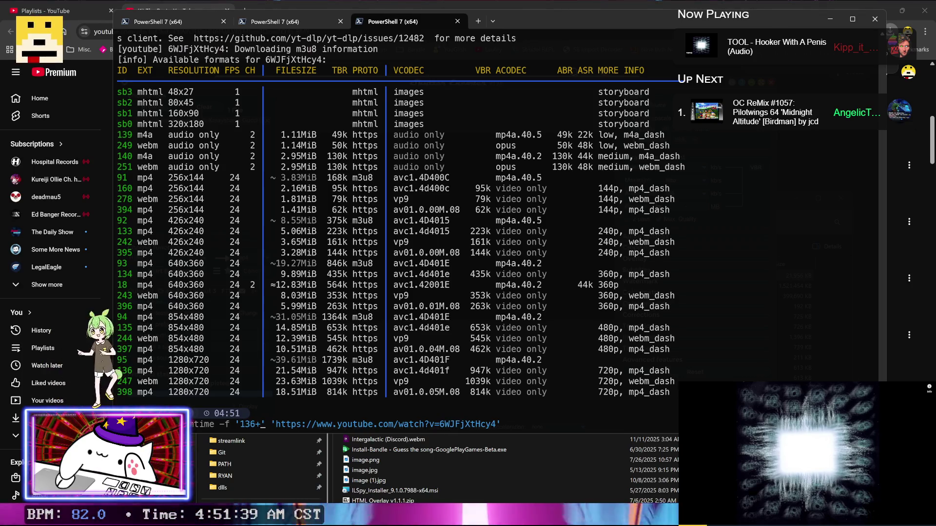
text(140)
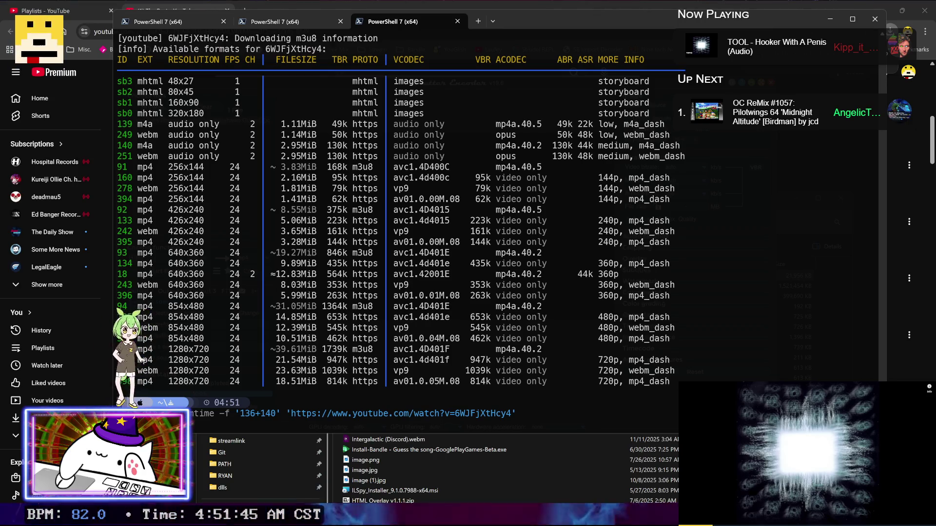
key(Return)
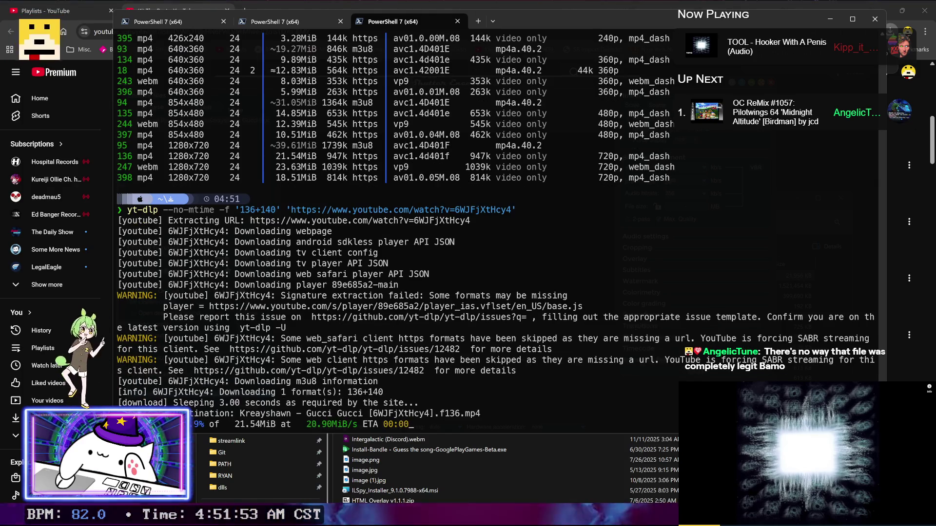
Step: Check that the merge into the Gucci Gucci MP4 finished, then minimize PowerShell
scroll(403, 288, up, 9)
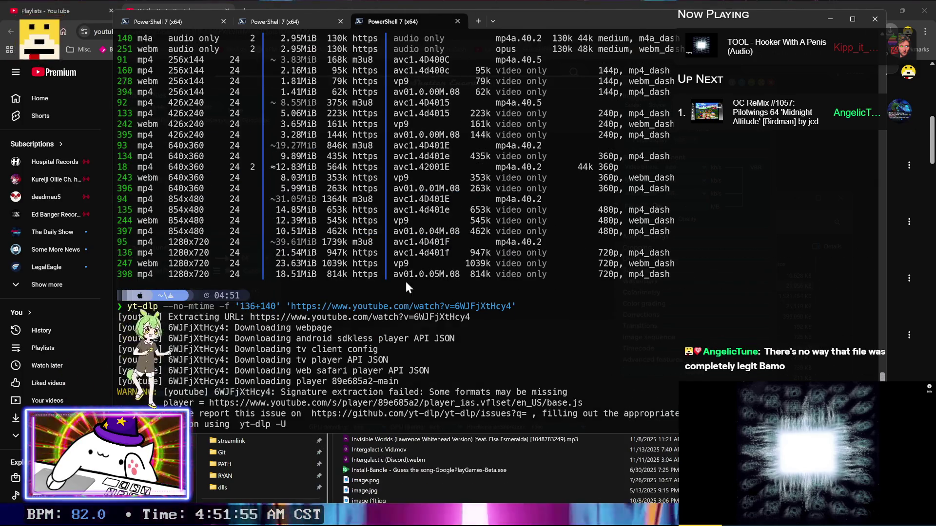
scroll(397, 274, down, 4)
drag(394, 274, 455, 278)
right_click(455, 279)
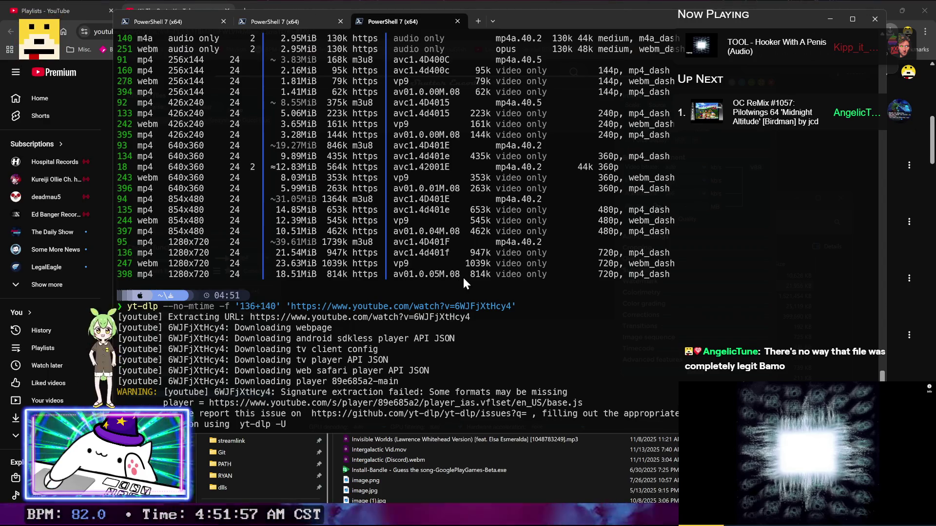
scroll(361, 294, down, 6)
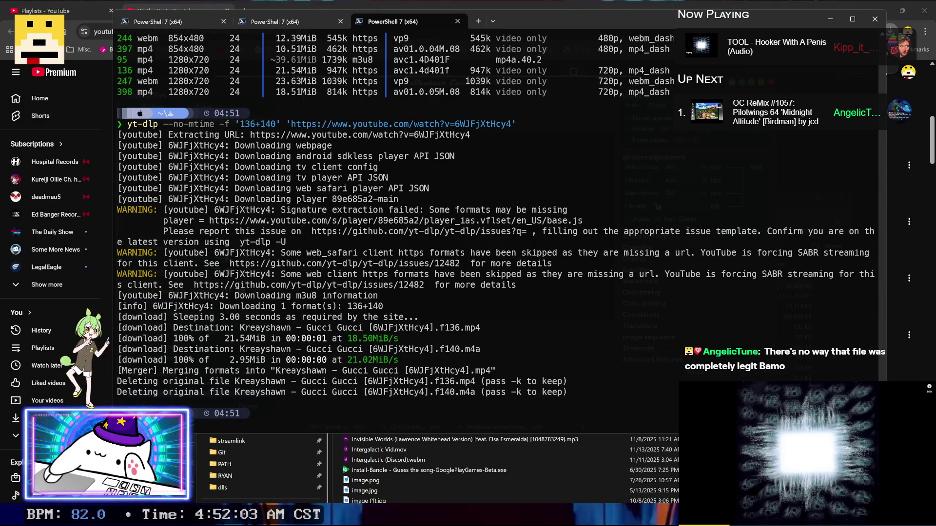
click(828, 19)
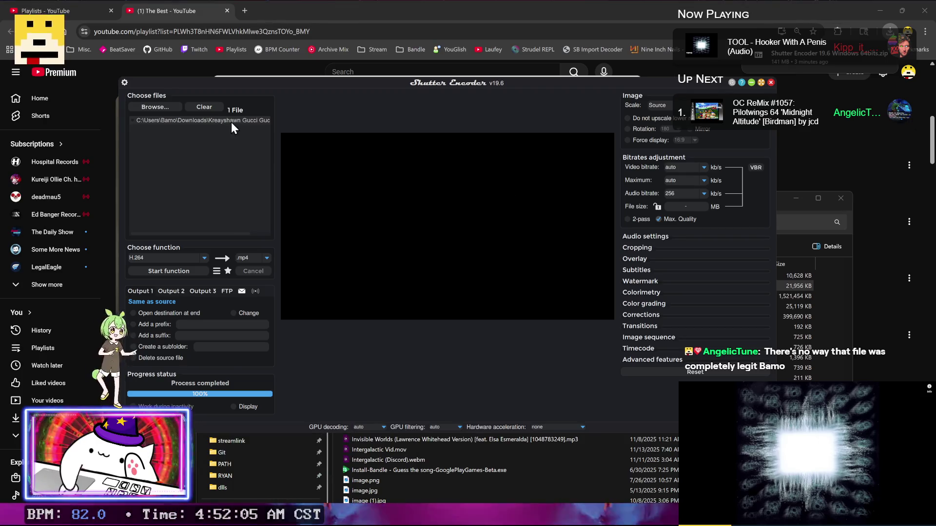
Step: Replace the old webm with the newest downloaded Gucci Gucci MP4 and keep H.264 selected
key(Delete)
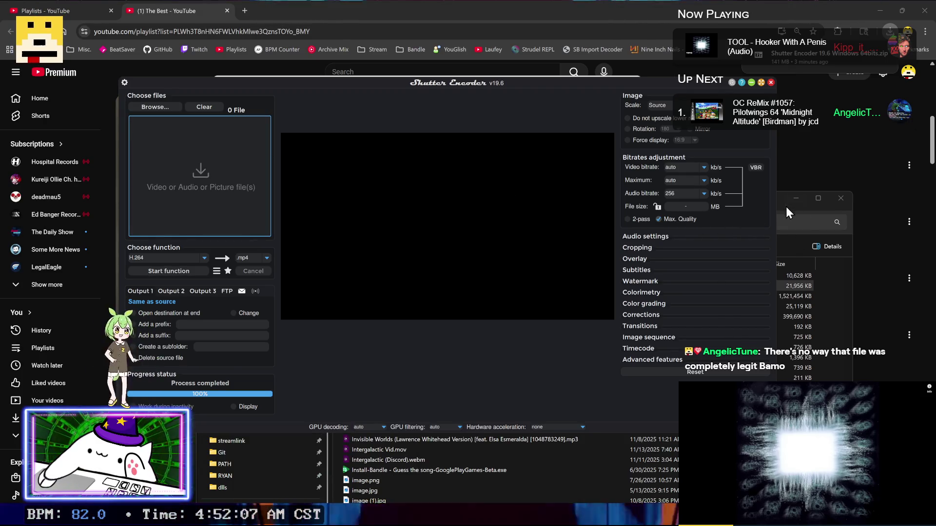
click(782, 207)
click(396, 295)
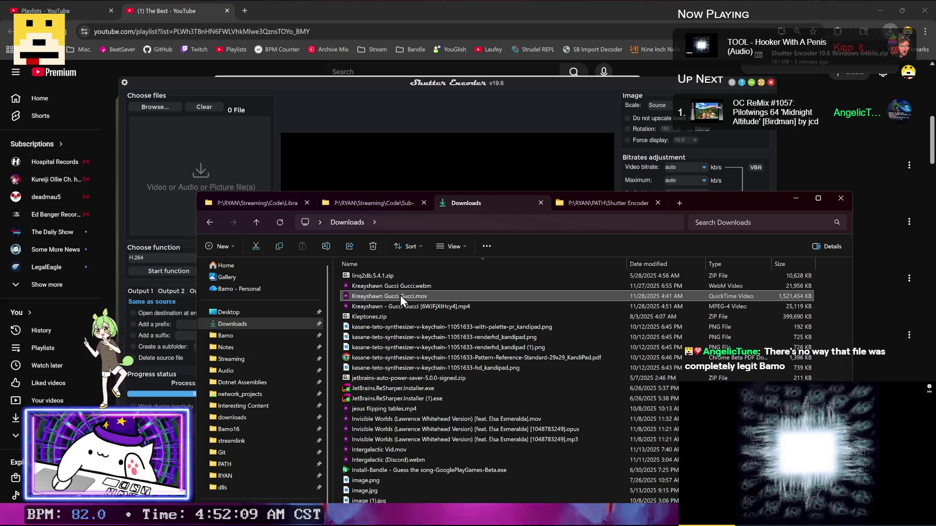
text(media.)
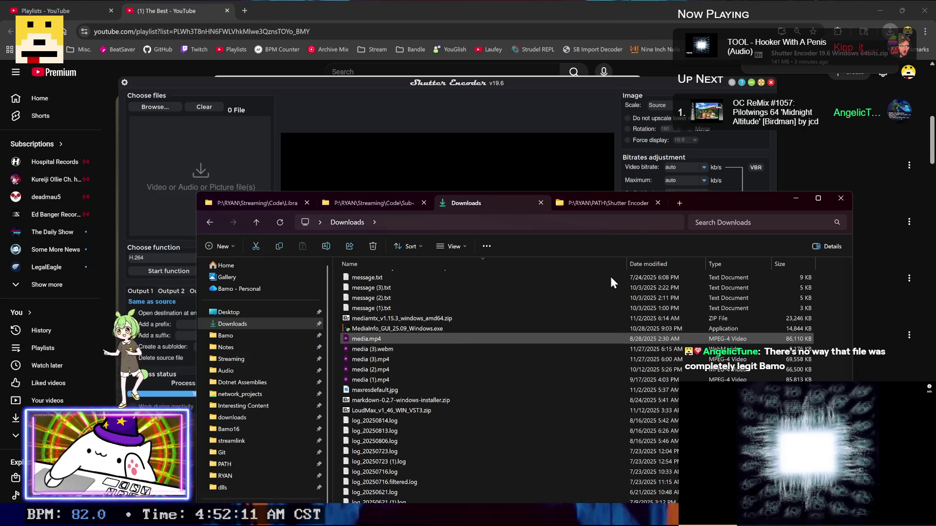
click(666, 259)
click(434, 279)
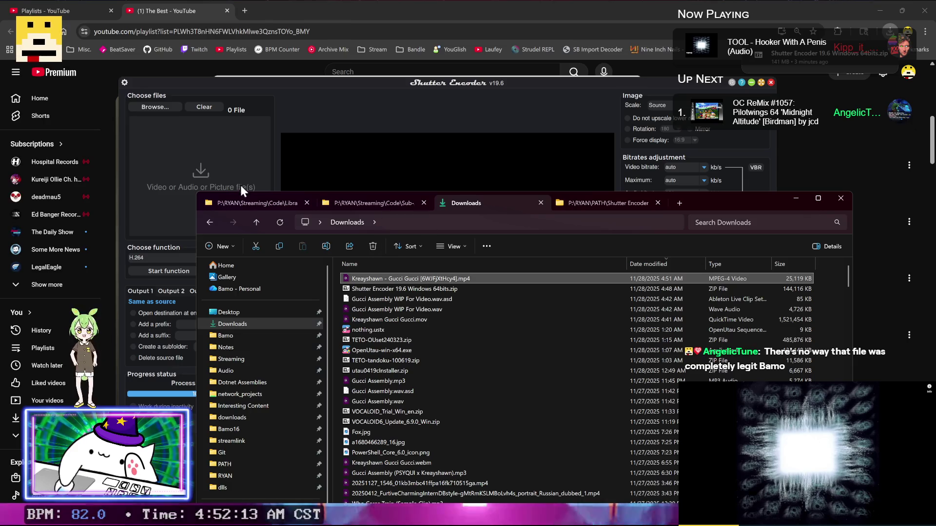
drag(241, 185, 166, 156)
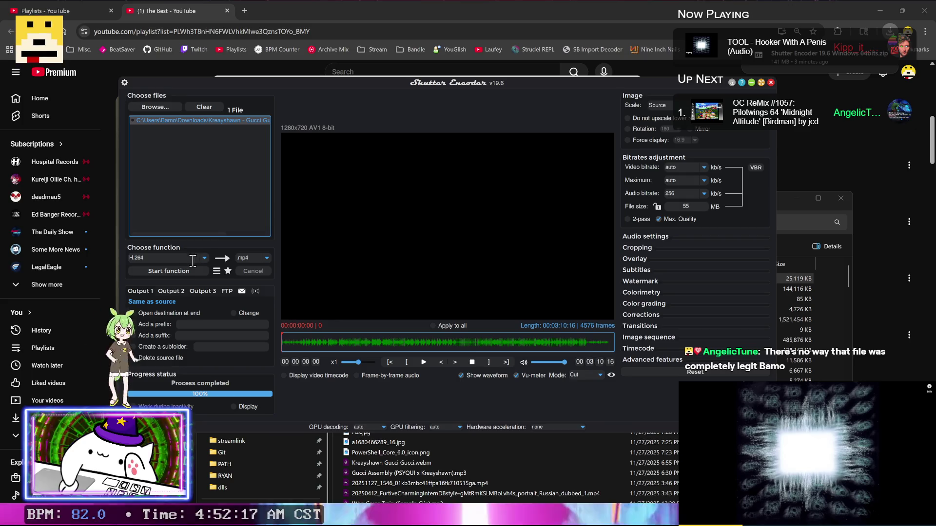
click(203, 261)
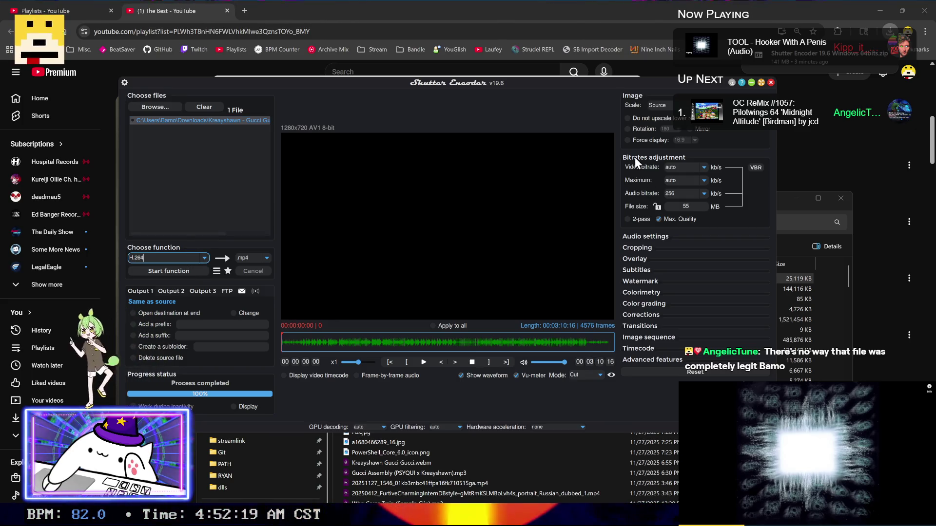
Step: Close Shutter Encoder and the 7-Zip archive window, returning to DaVinci Resolve
click(770, 82)
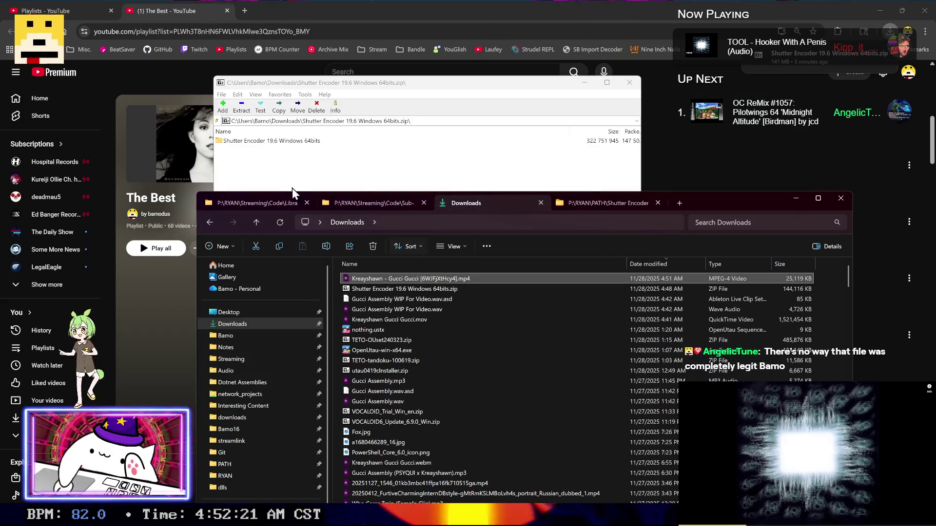
click(629, 82)
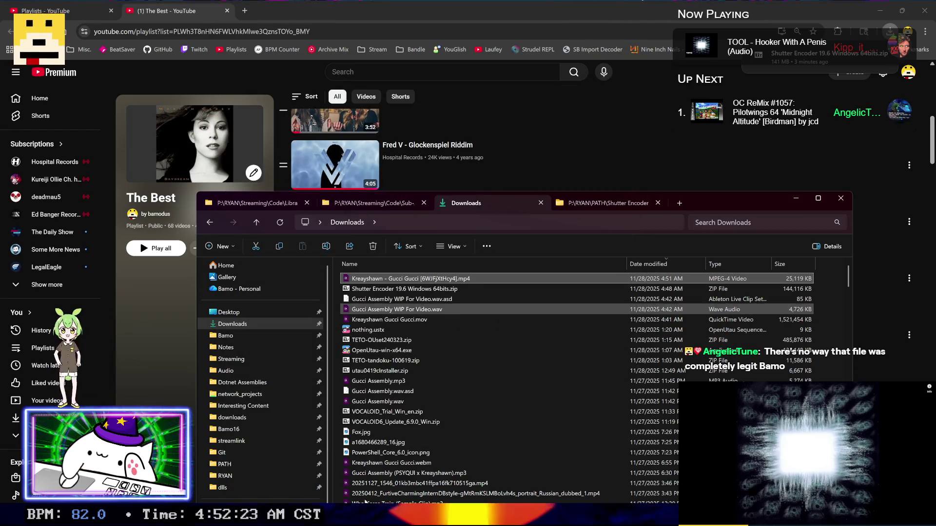
key(alt+Tab)
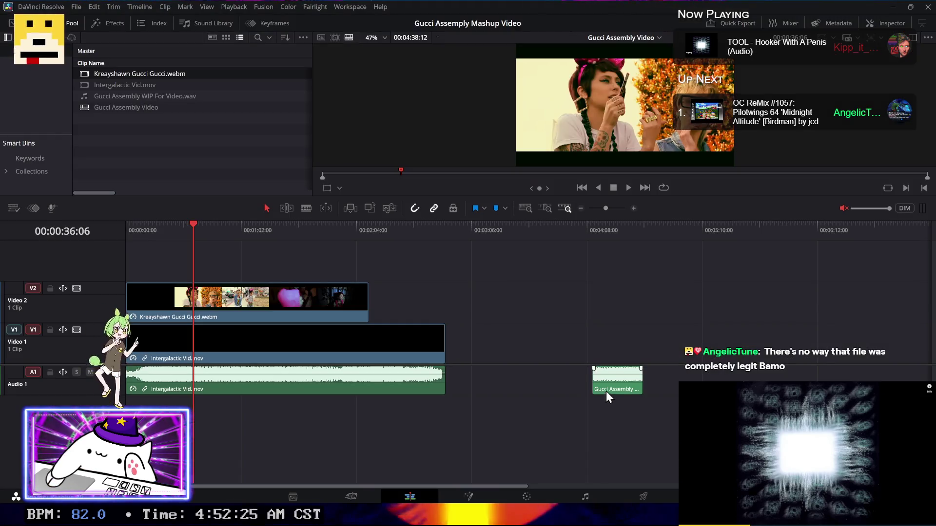
Step: Delete the Kreayshawn Gucci Gucci webm and Intergalactic Vid.mov clips from the Media Pool
drag(485, 416, 215, 254)
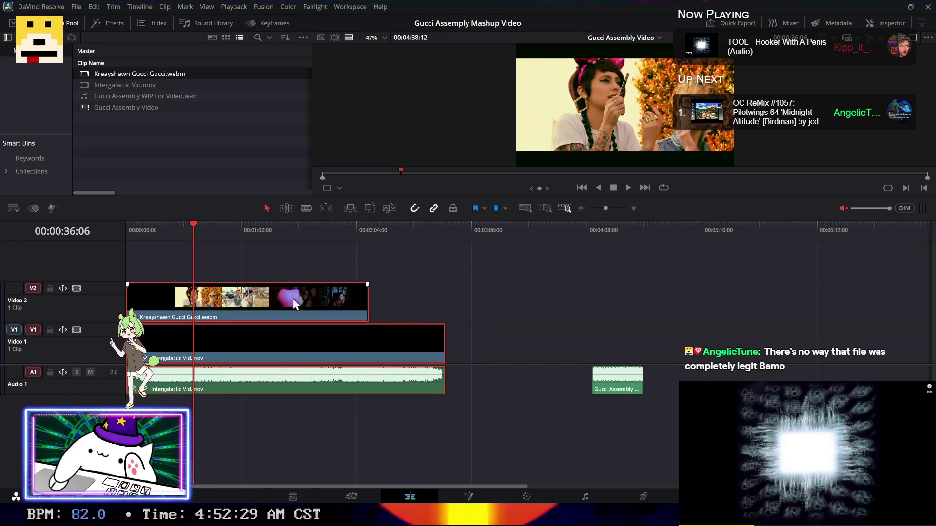
ctrl+click(137, 83)
ctrl+click(180, 97)
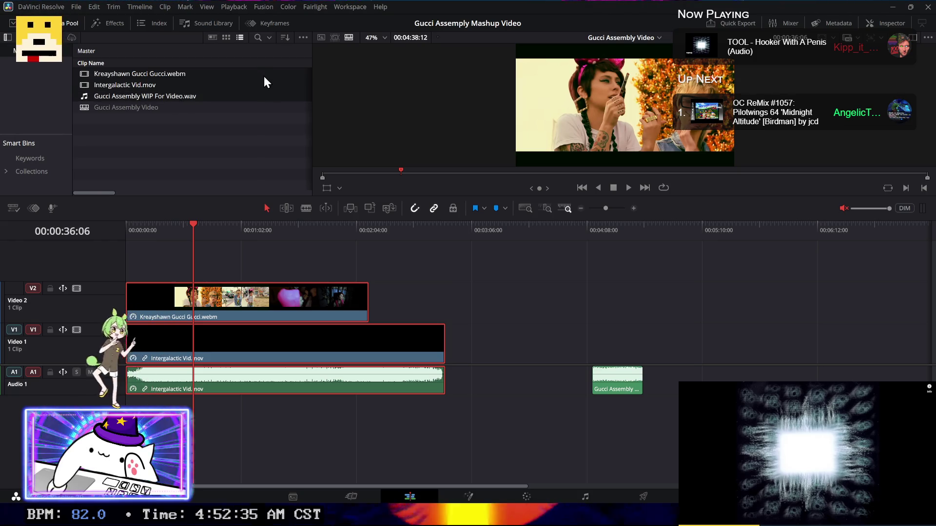
click(264, 95)
ctrl+click(264, 103)
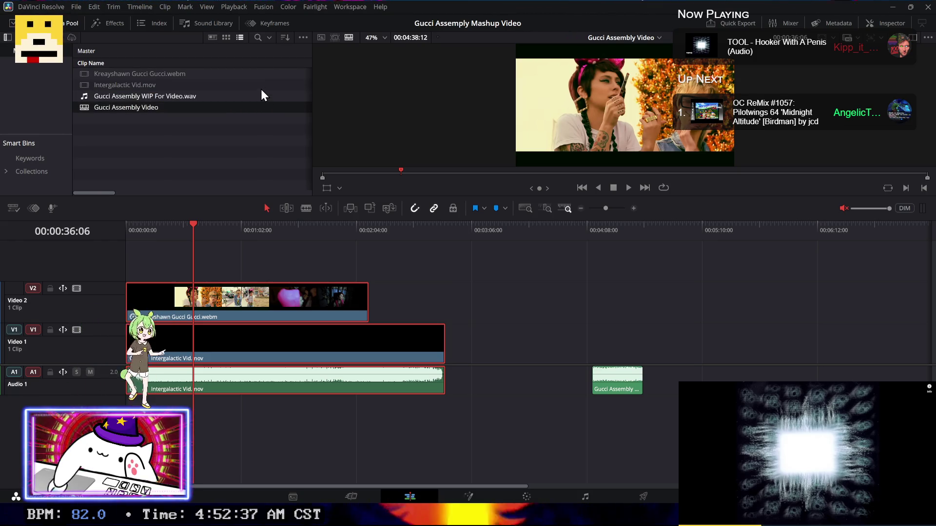
drag(241, 151, 130, 83)
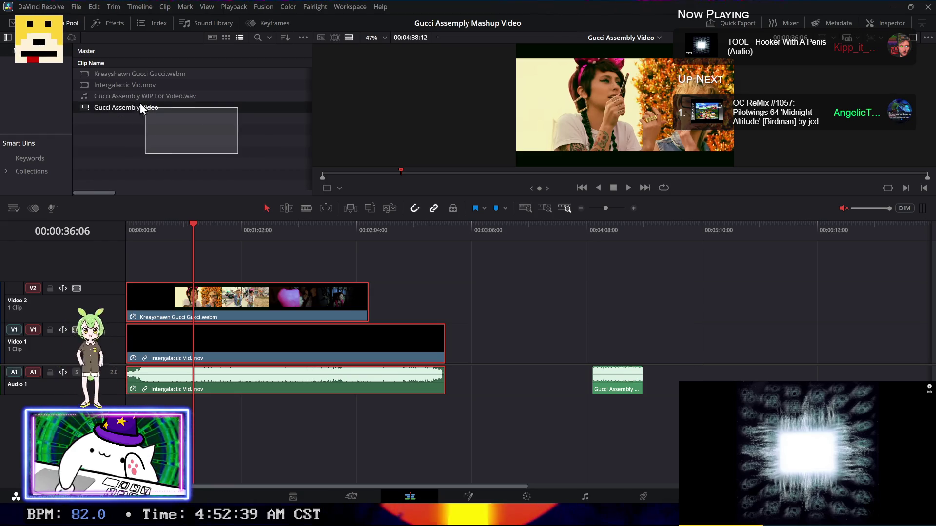
click(148, 96)
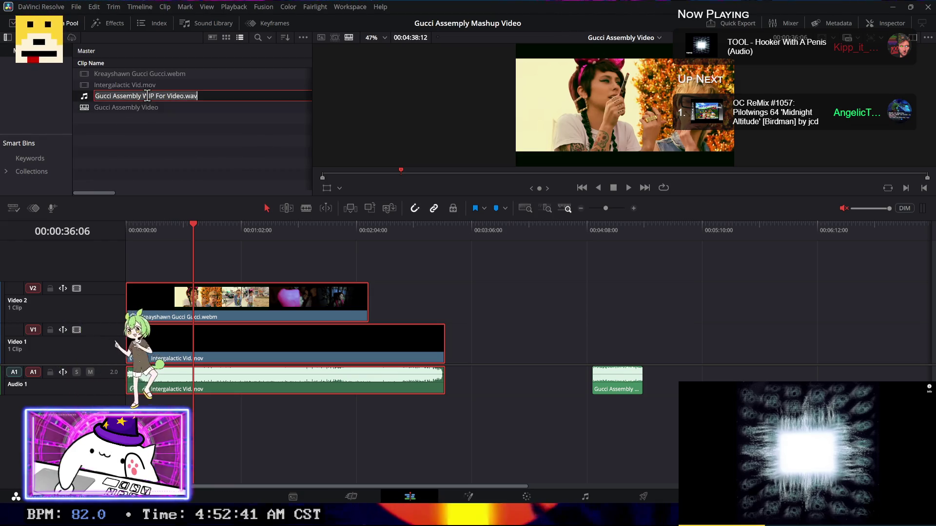
click(147, 75)
key(Delete)
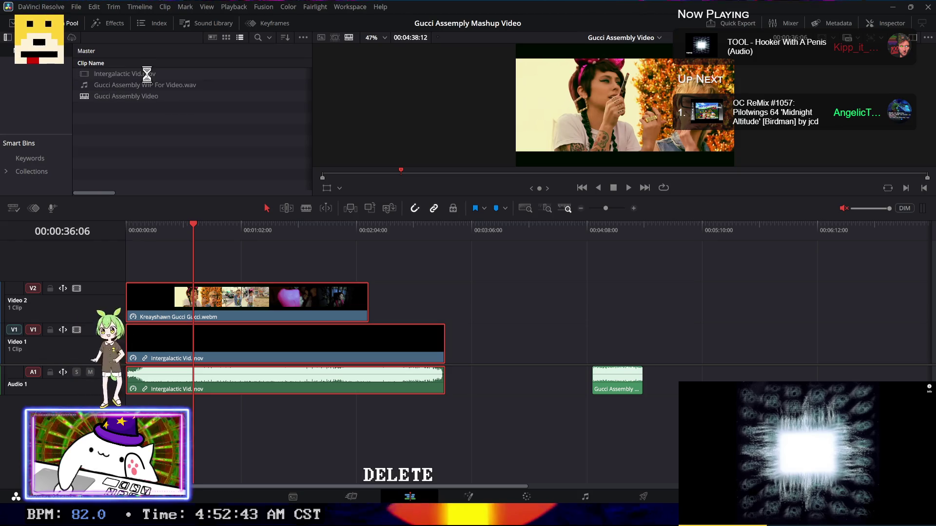
click(148, 76)
key(Delete)
Step: Delete the Gucci Assembly Video timeline and confirm the deletion
click(153, 85)
key(Delete)
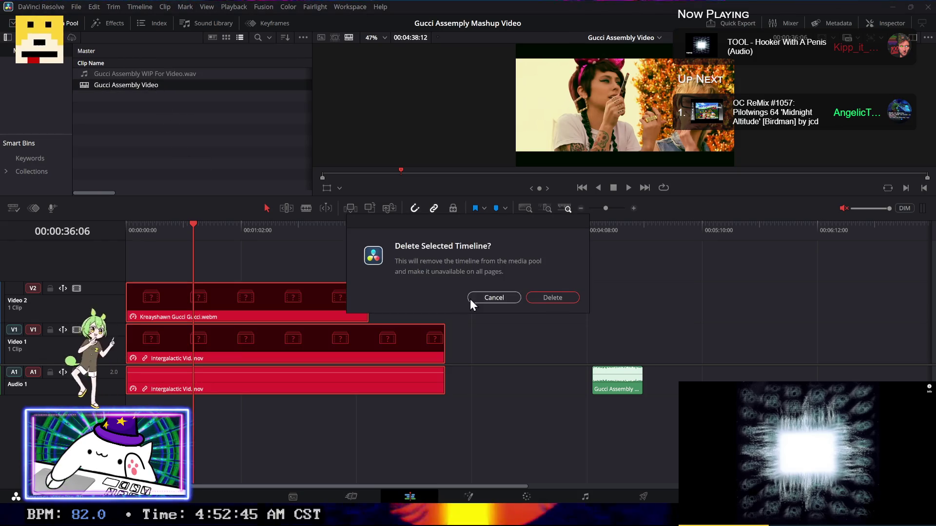
click(545, 300)
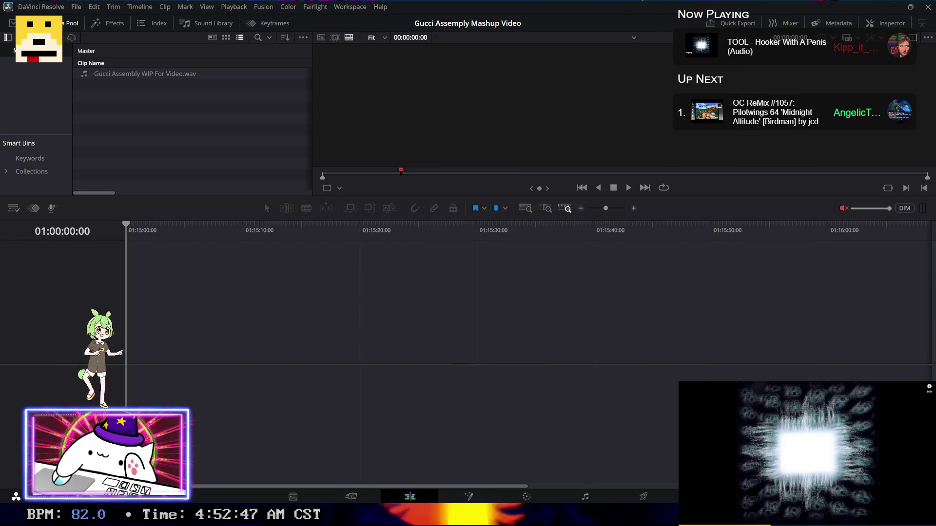
Step: Import the Gucci Gucci MP4 and create a new timeline named 'Video' from it
key(alt+Tab)
drag(203, 129, 151, 64)
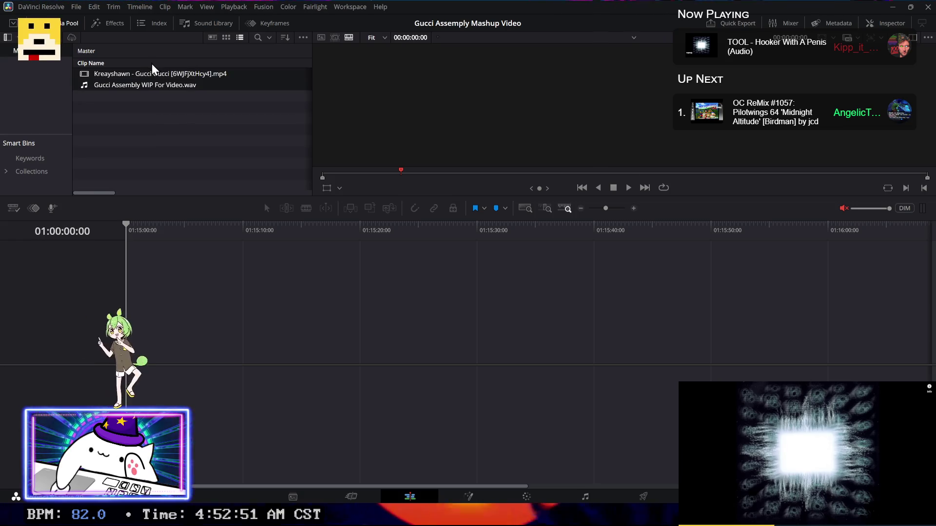
right_click(163, 72)
click(164, 75)
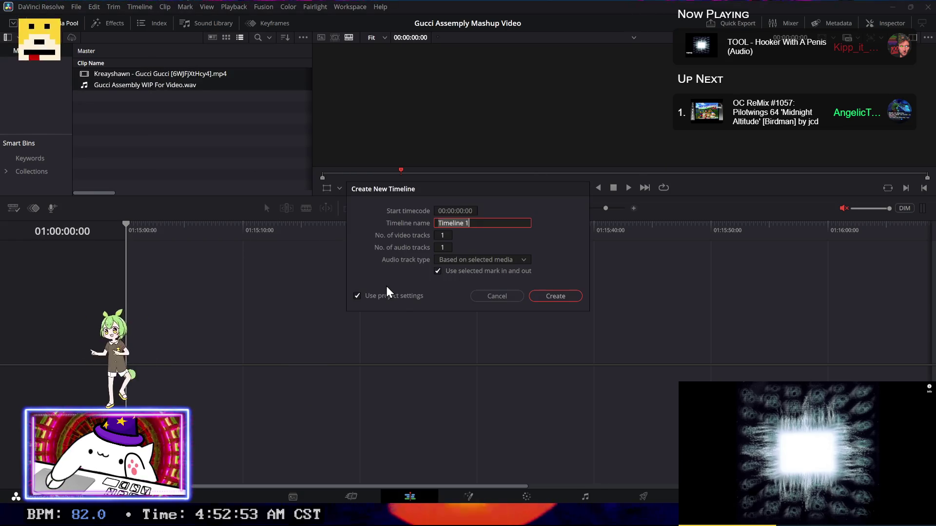
text(Video)
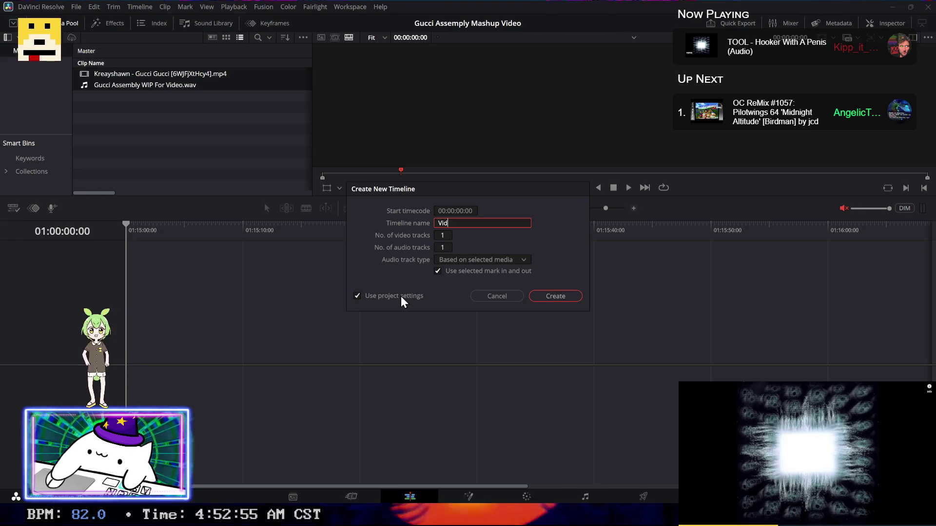
key(Return)
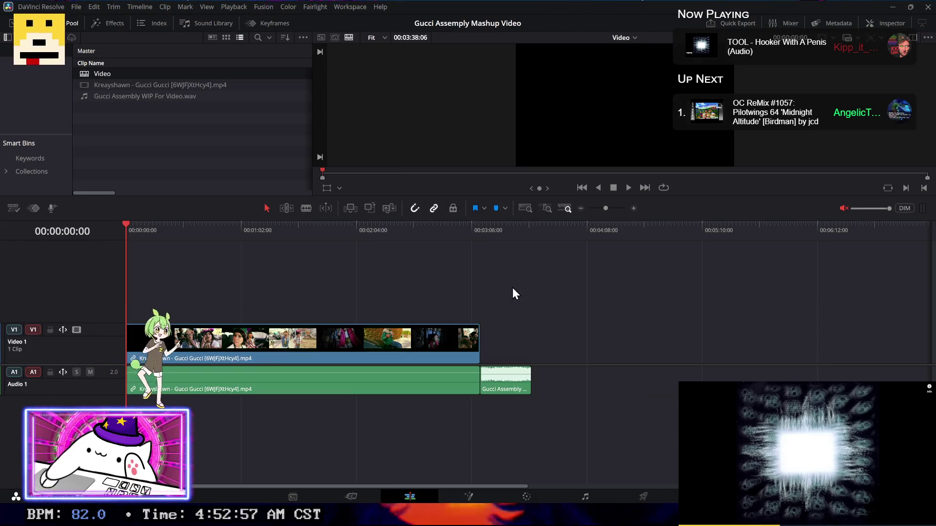
Step: Move the mashup audio to the start of A2 and copy the calculated speed value
drag(510, 388, 157, 402)
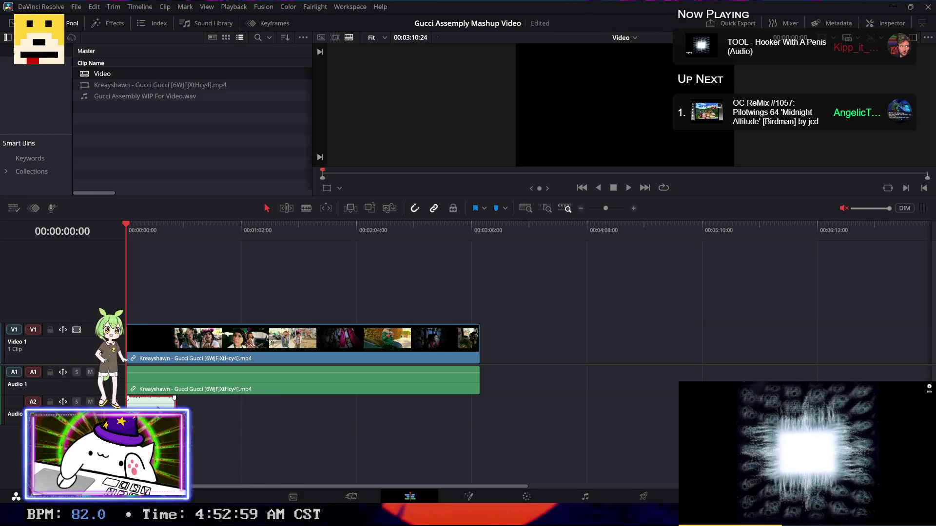
drag(265, 303, 253, 378)
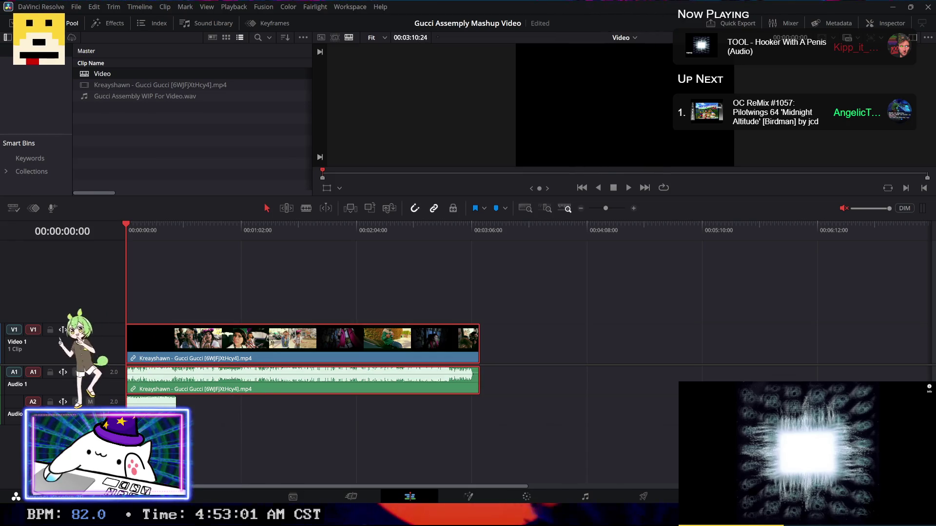
key(alt+Tab)
key(ctrl+c)
click(236, 341)
right_click(236, 341)
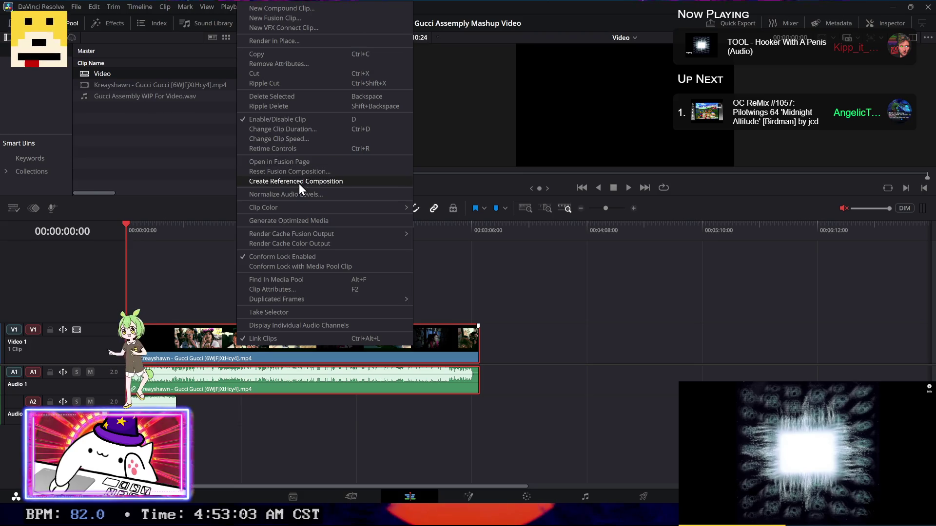
Step: Paste the calculated speed percentage into Change Clip Speed and apply it to Gucci Gucci
click(295, 136)
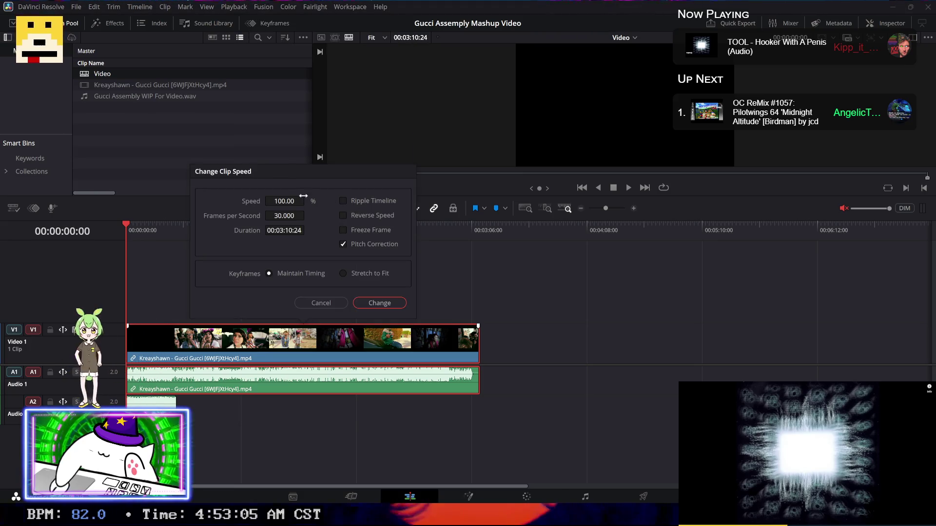
double_click(284, 201)
key(ctrl+v)
click(371, 301)
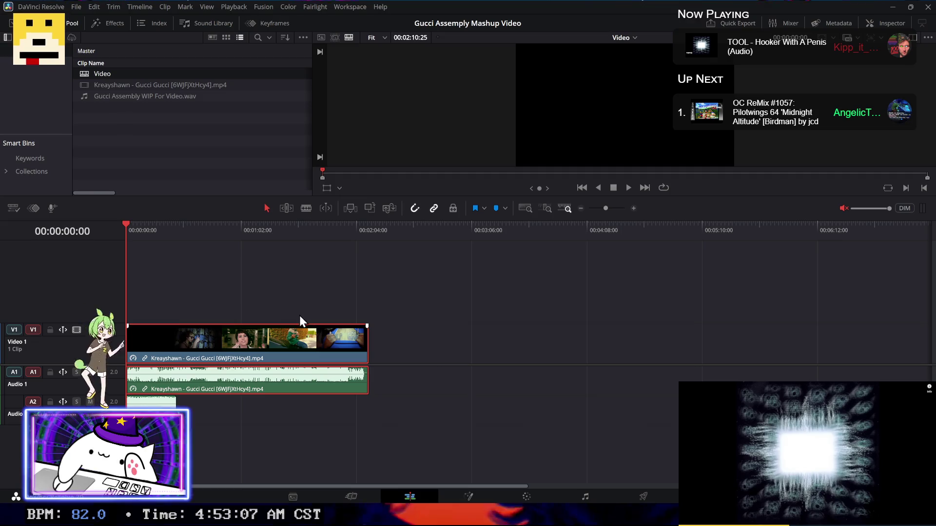
Step: Preview the sped-up clip from about 13 seconds, realign it to the start, and zoom to fit
click(150, 233)
key(space)
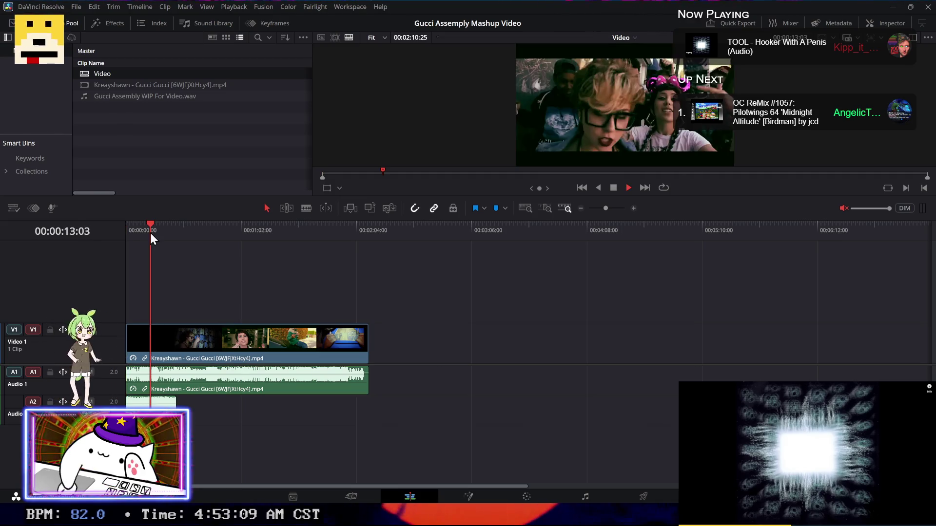
key(space)
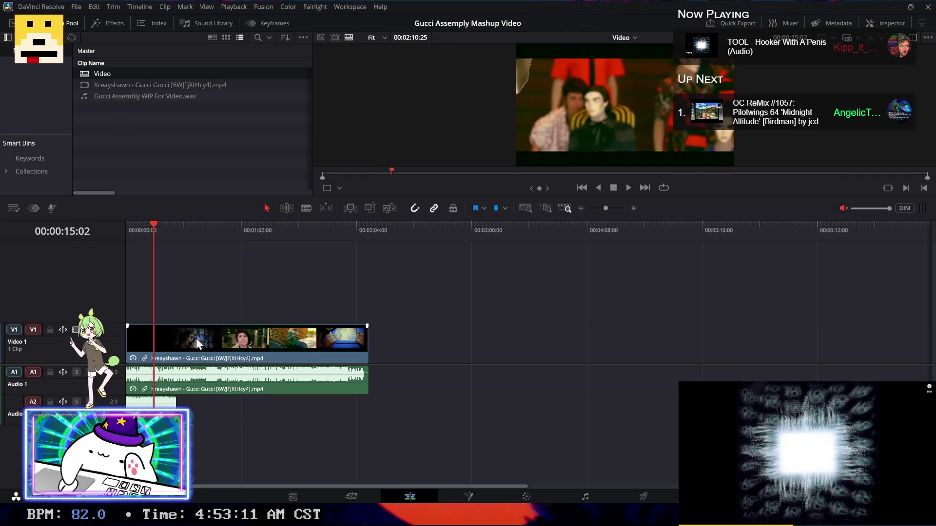
drag(196, 338, 148, 332)
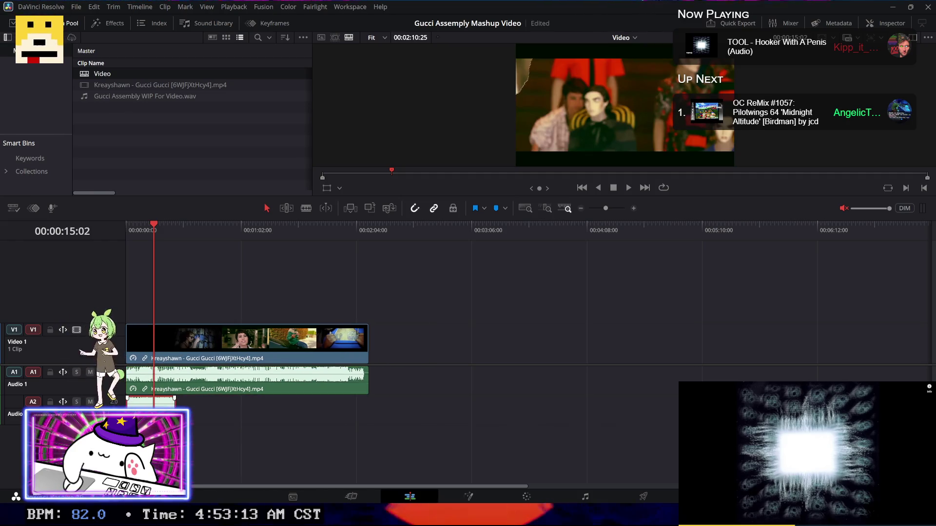
key(ctrl+equal)
key(ctrl+equal)
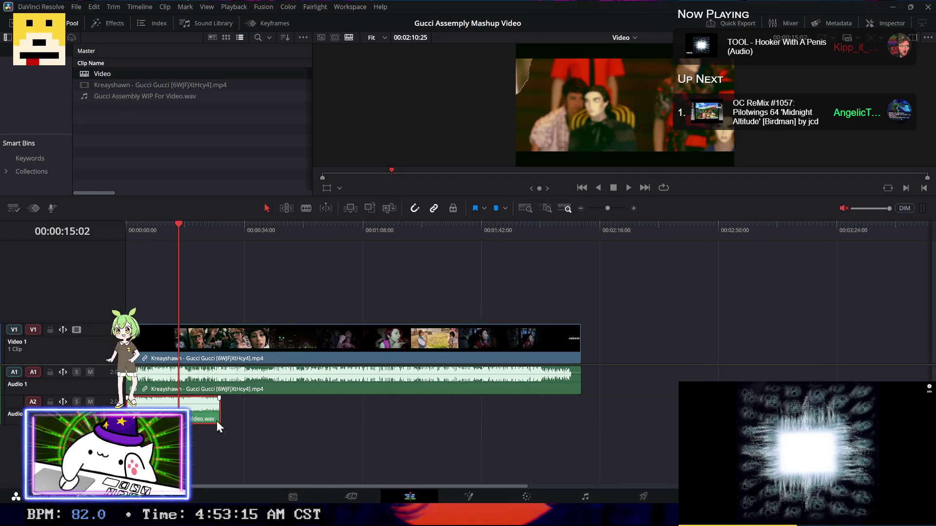
click(198, 417)
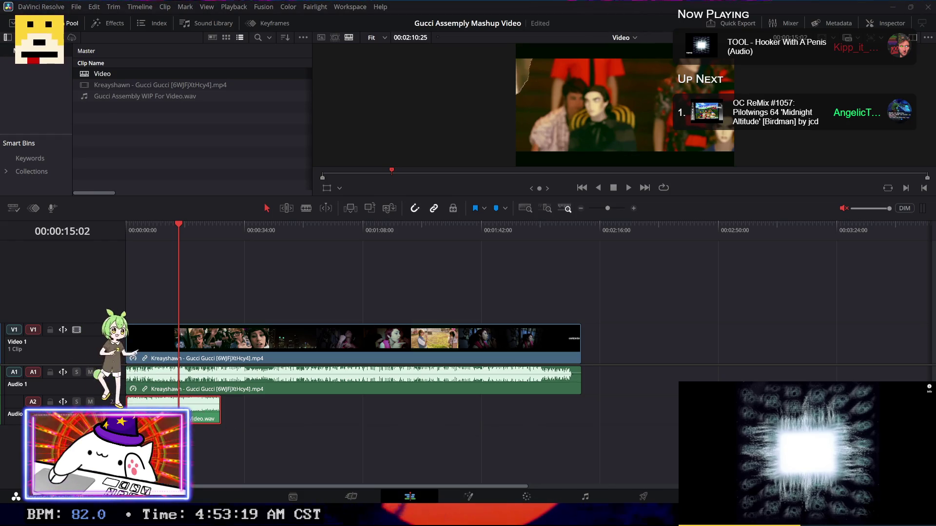
click(627, 500)
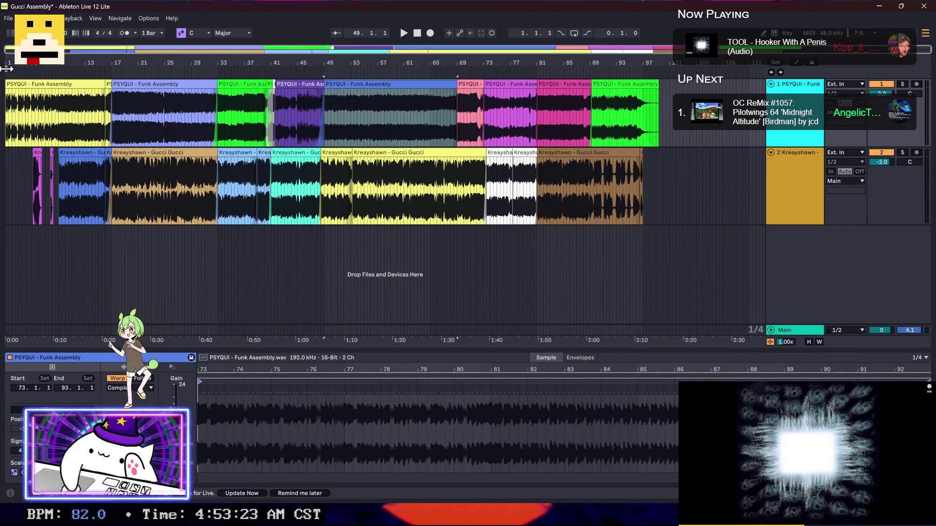
Step: Select a time range across both tracks from bar 1 to 99.2.3
click(260, 79)
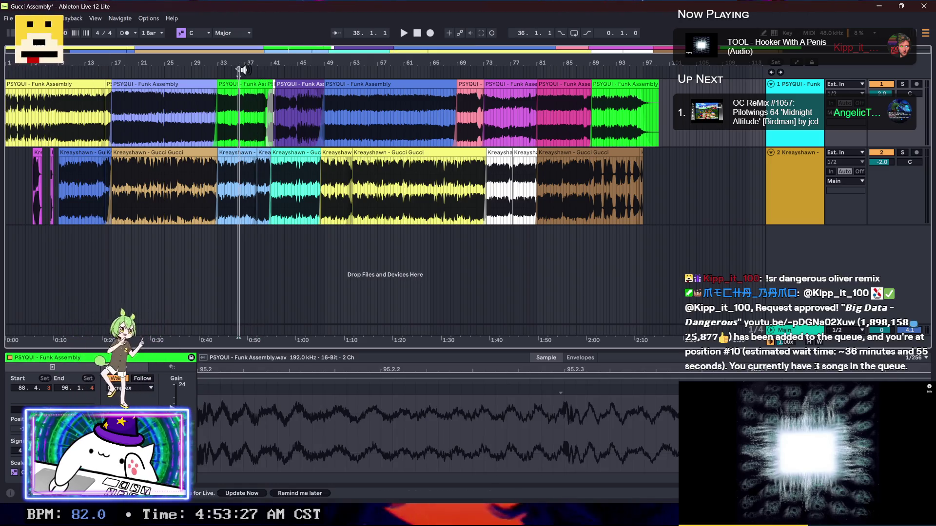
drag(241, 71, 227, 73)
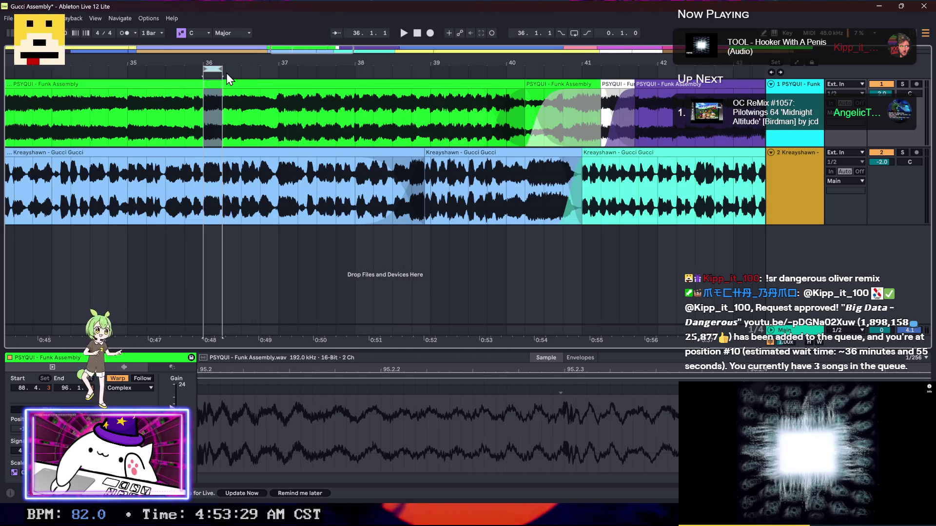
drag(641, 122, 233, 124)
drag(233, 73, 138, 90)
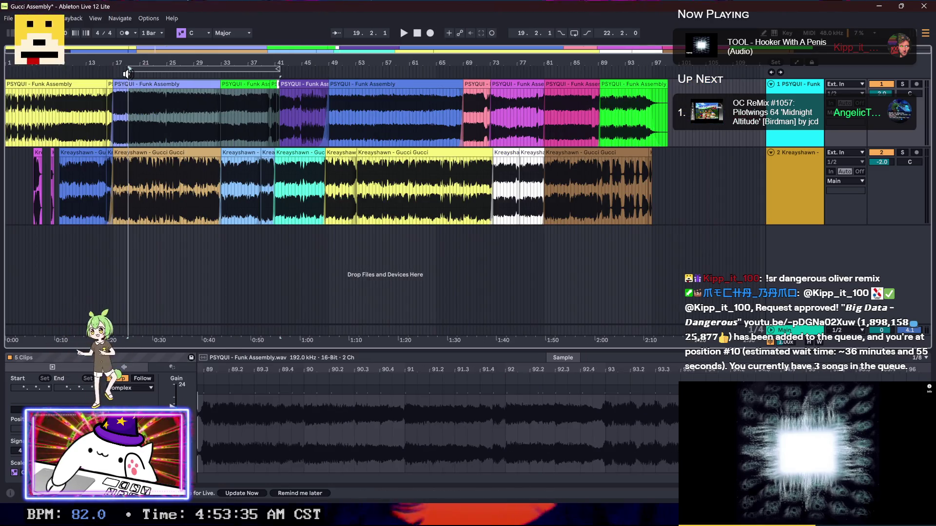
drag(129, 70, 1, 74)
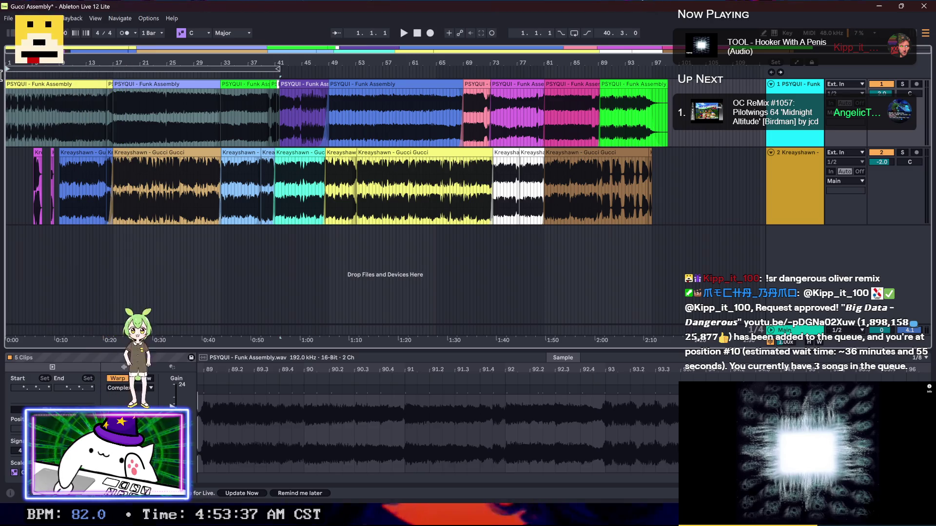
drag(276, 67, 654, 72)
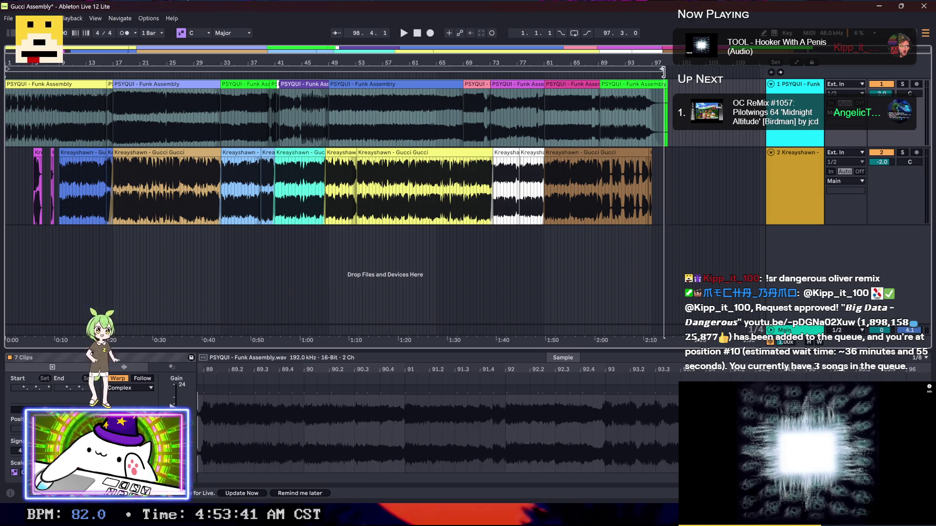
scroll(670, 97, up, 5)
scroll(669, 78, up, 3)
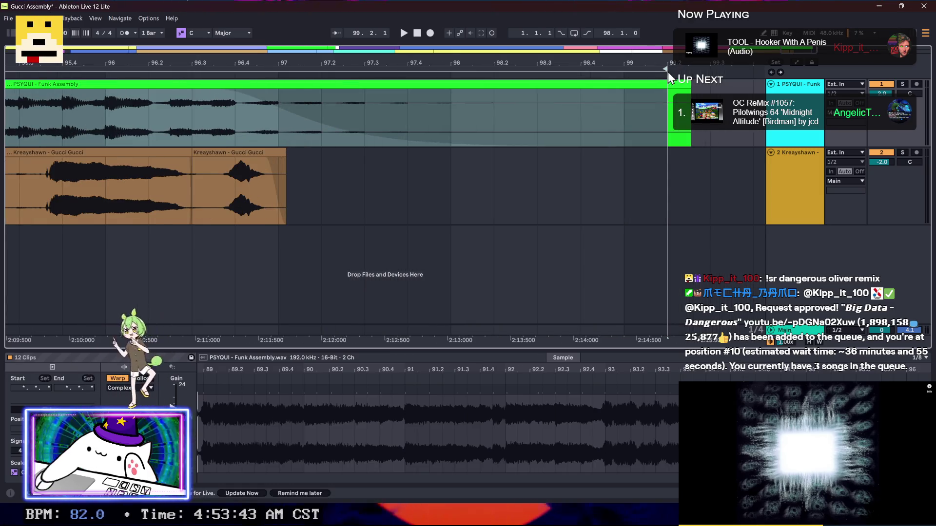
drag(663, 68, 692, 69)
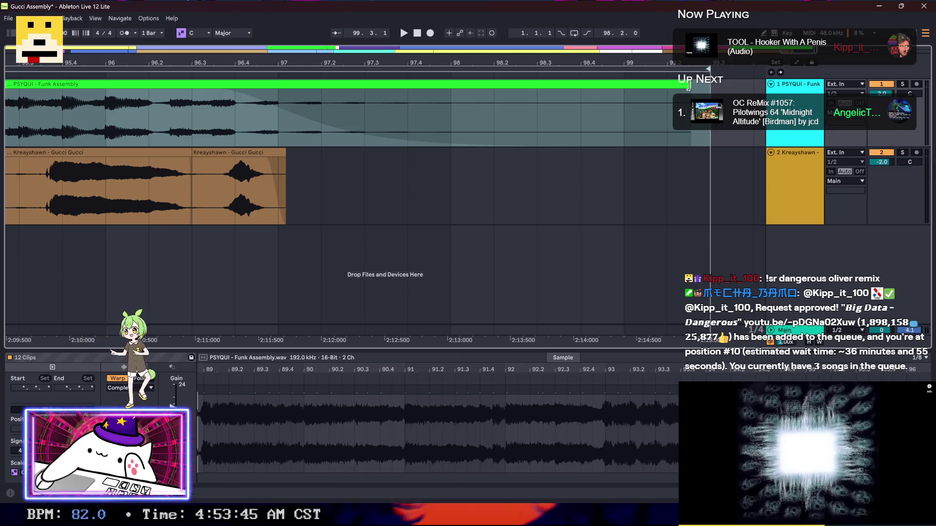
key(x)
key(z)
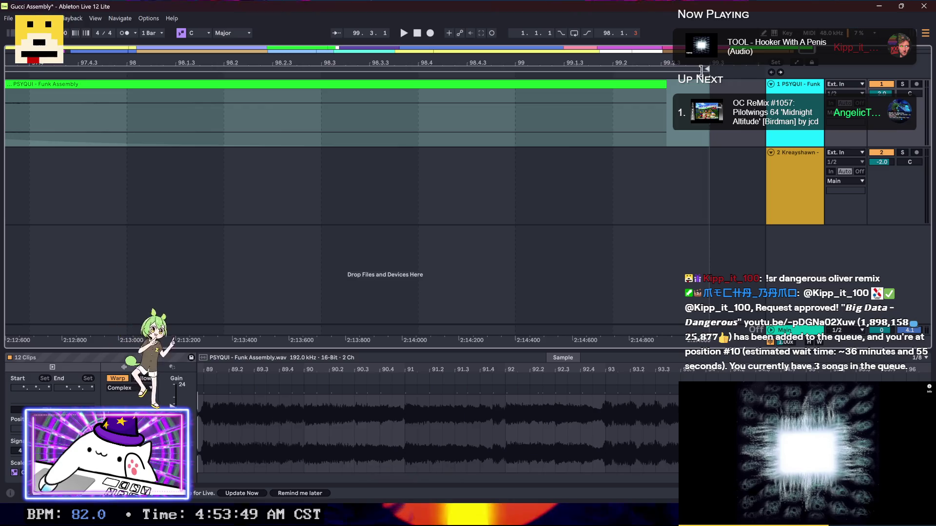
drag(705, 71, 669, 72)
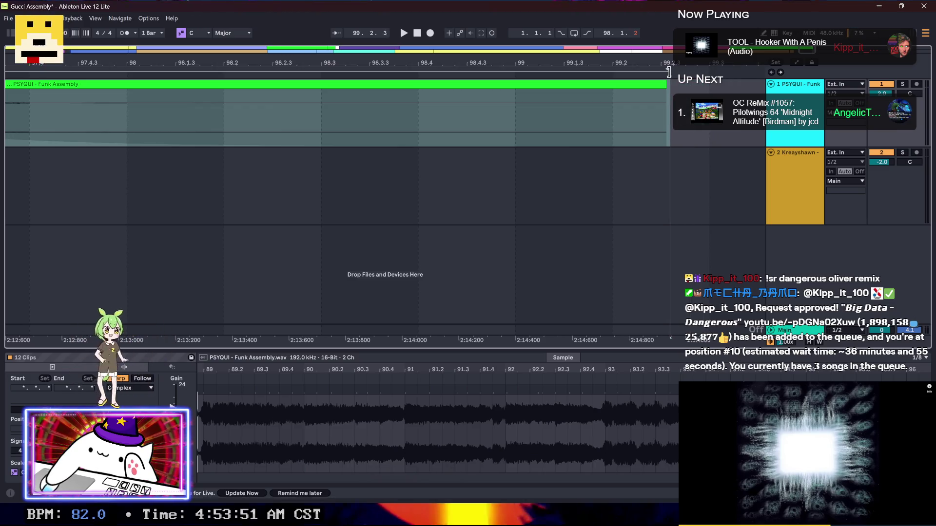
key(minus)
key(minus)
key(minus)
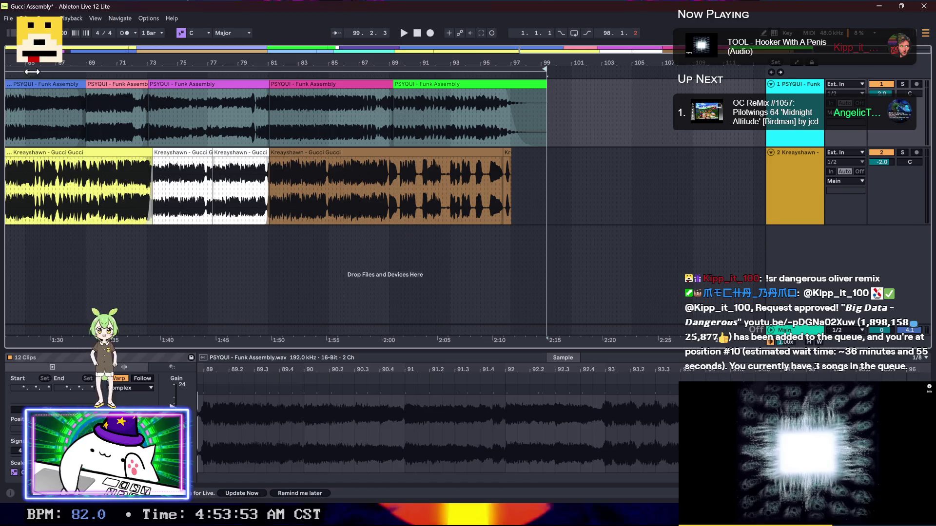
Step: Save the Live set and export the selection as audio via File > Export Audio
key(ctrl+s)
click(8, 19)
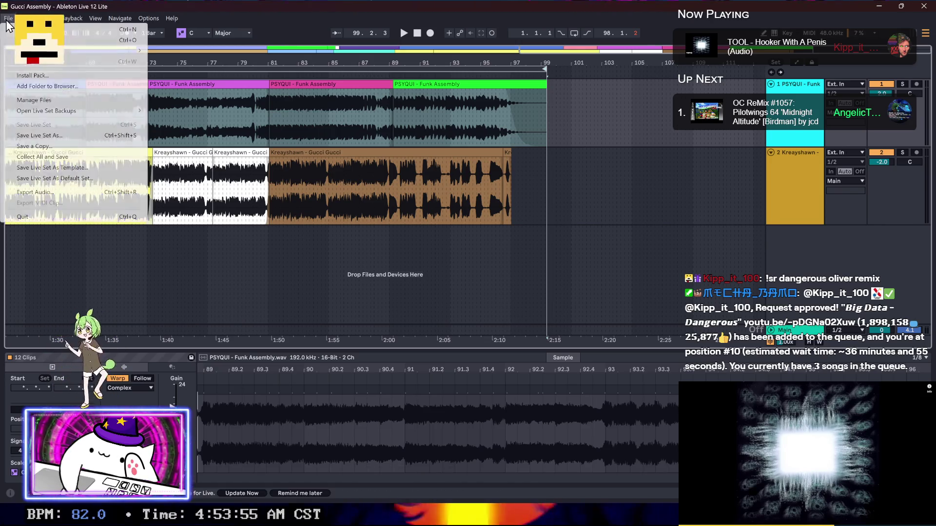
click(74, 191)
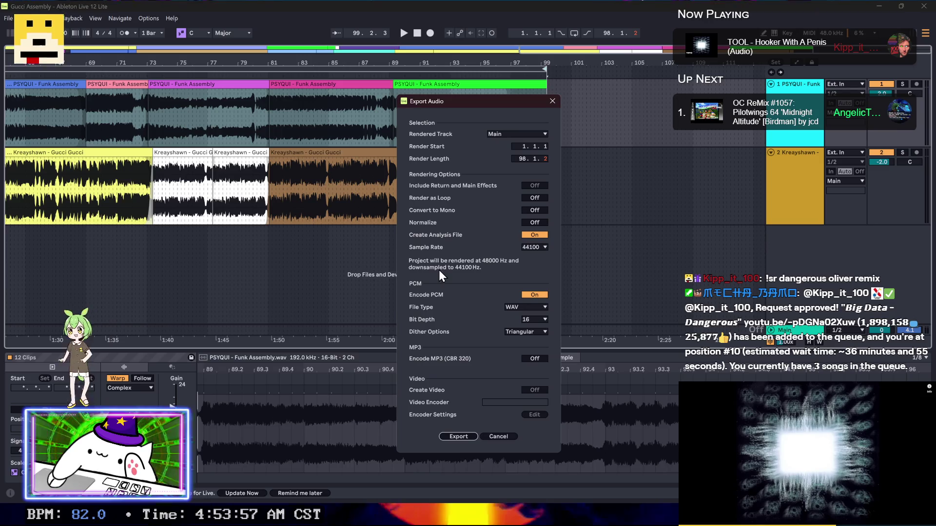
click(465, 437)
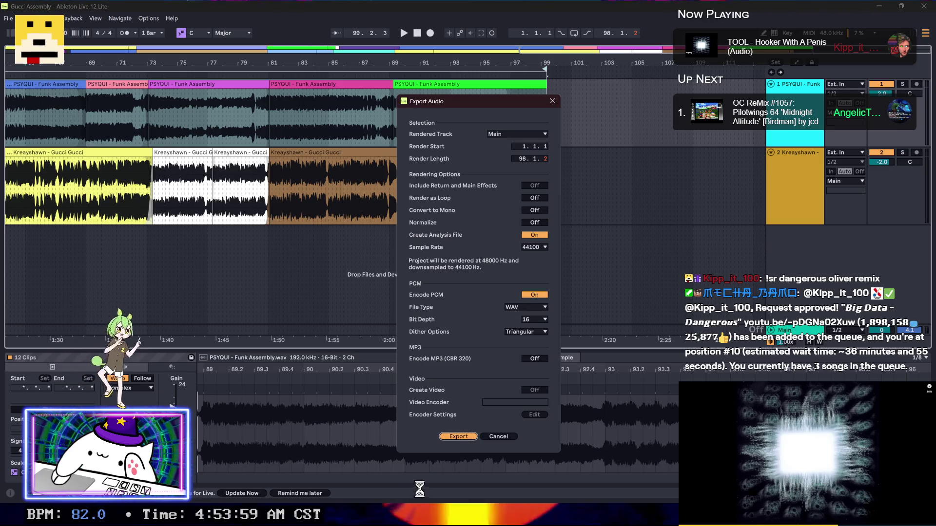
key(alt+Tab)
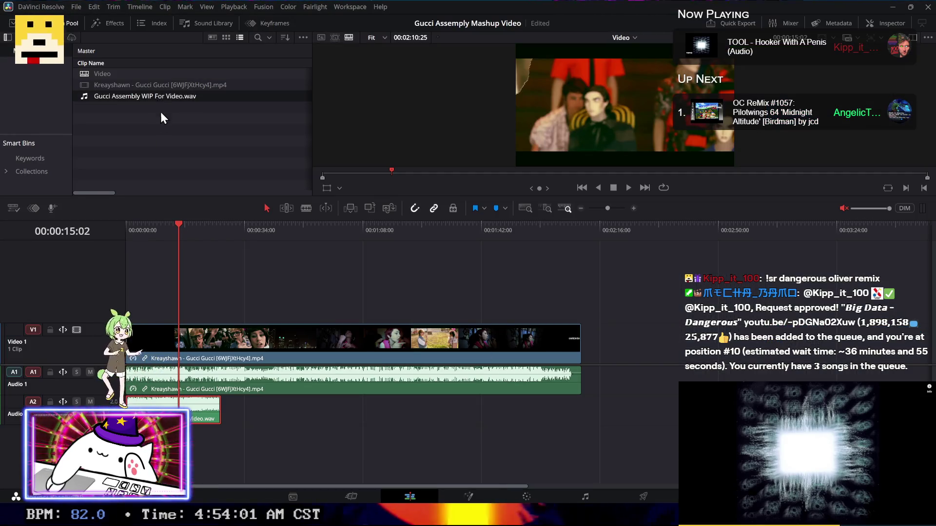
Step: Delete the old mashup WAV from the media pool and clear its offline clip from the timeline
key(Delete)
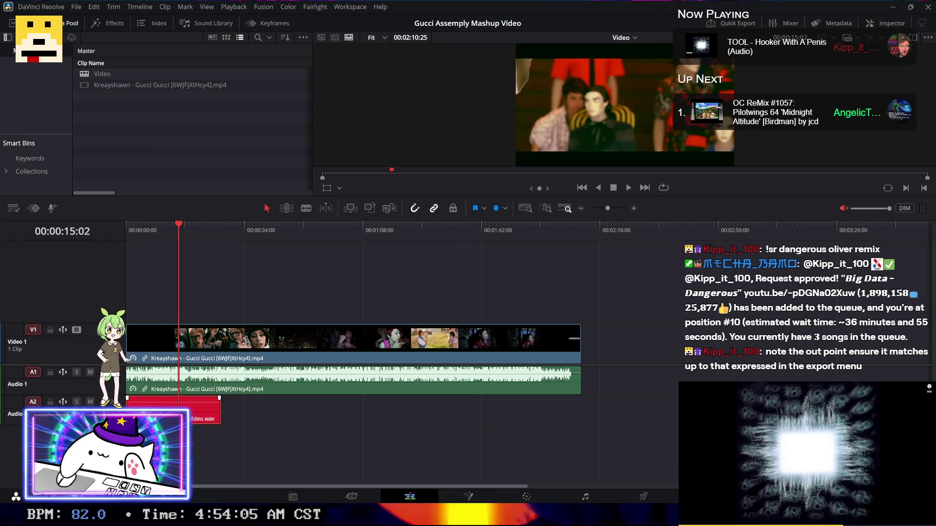
key(ctrl+z)
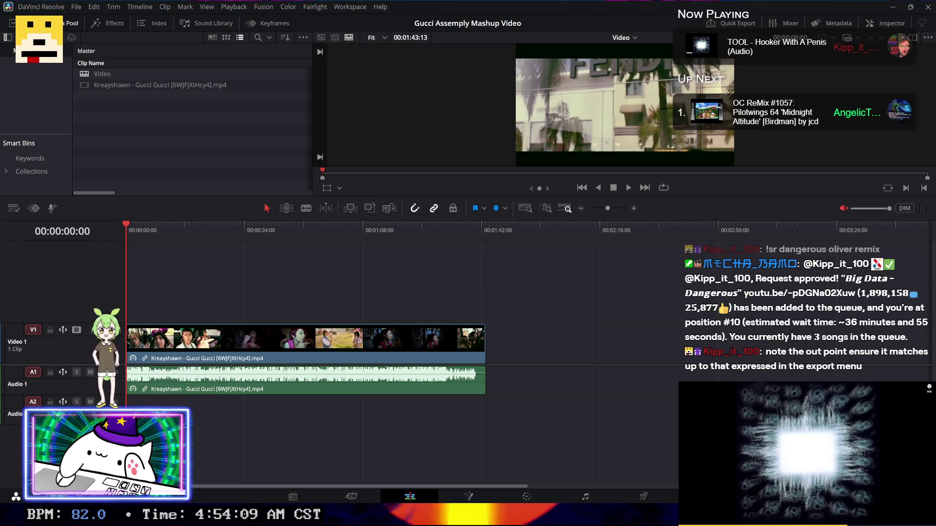
click(629, 456)
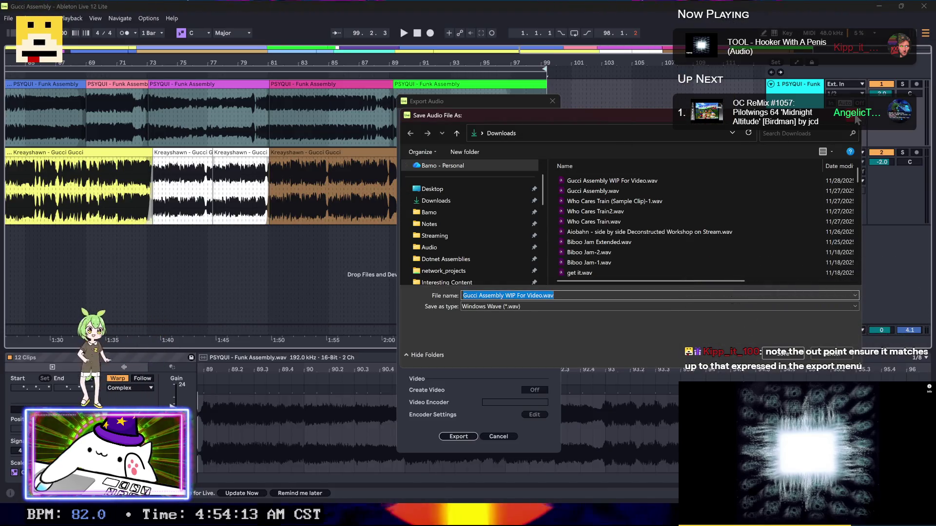
Step: Cancel the Save Audio File As dialog to return to the Export Audio settings
click(855, 117)
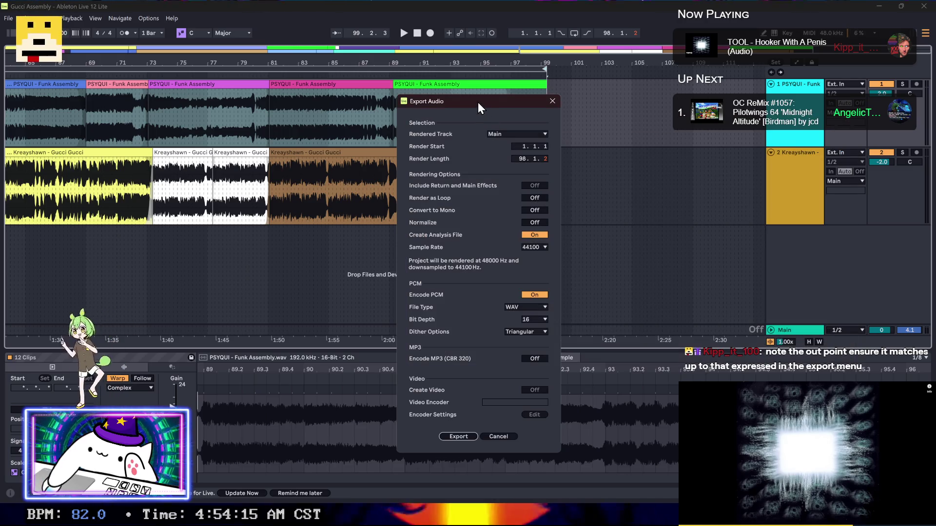